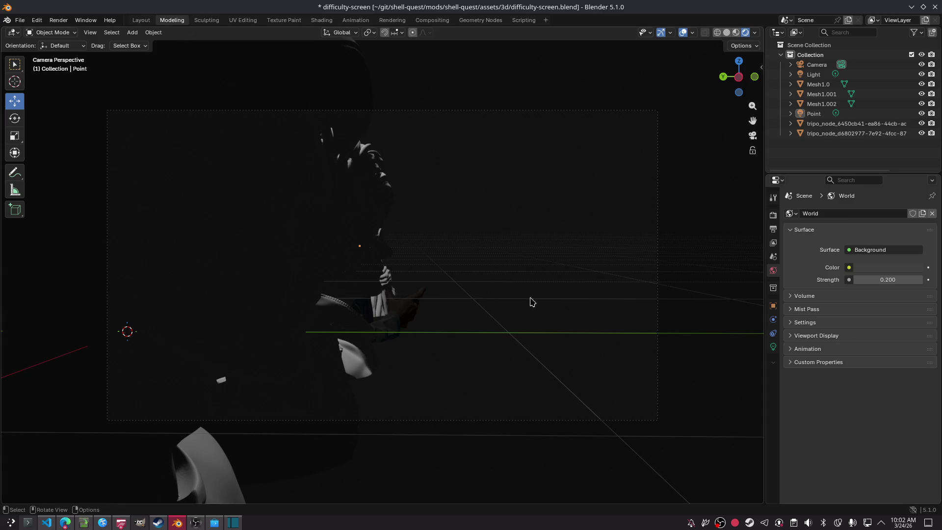
Test-render the shot, then walk-fly the camera close behind the busts, hooded figure at right.
key("F12")
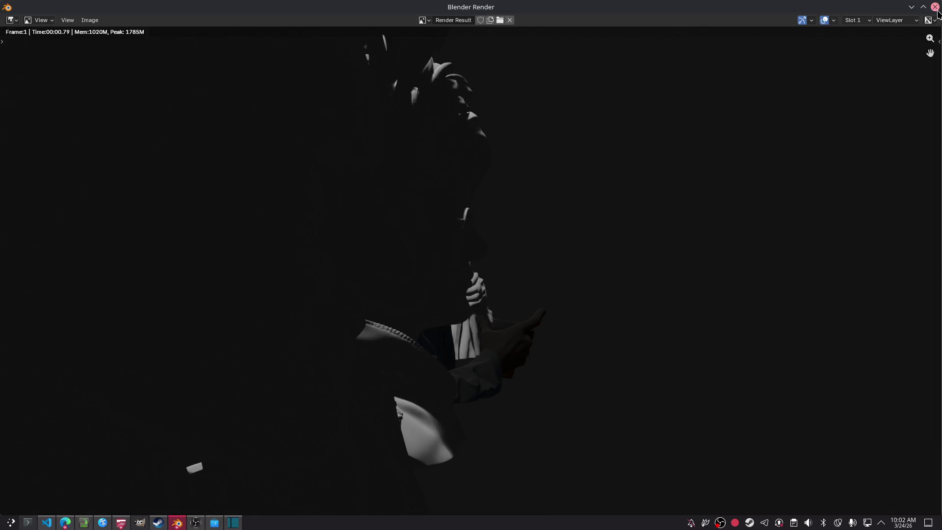
left_click(935, 7)
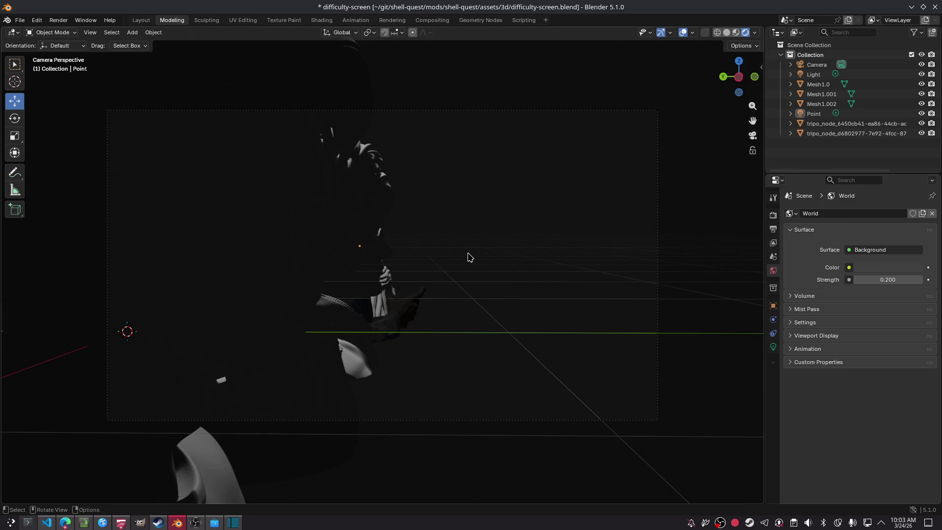
key("shift+grave")
key("w")
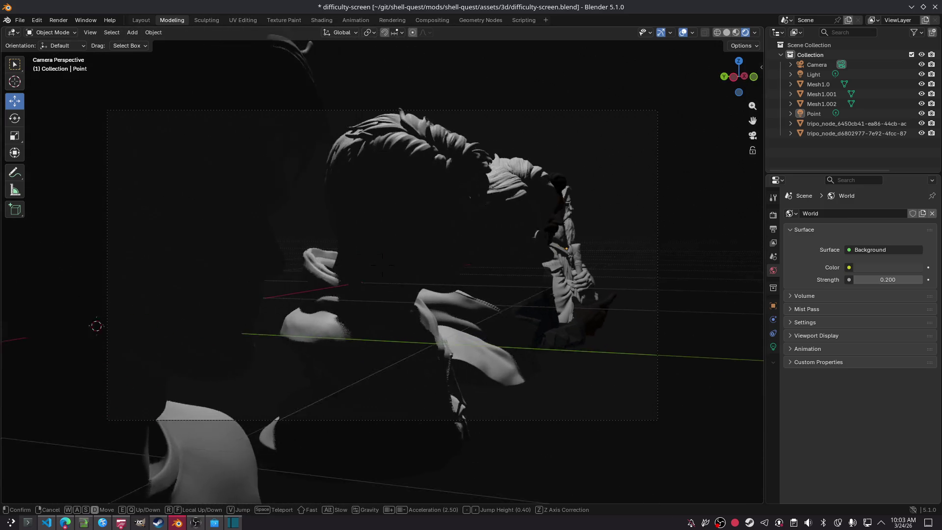
key("a")
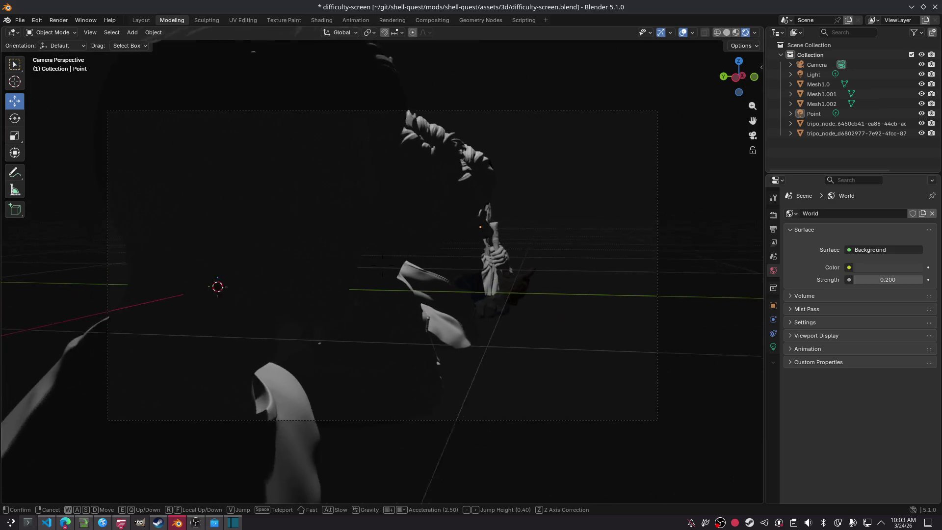
key("s")
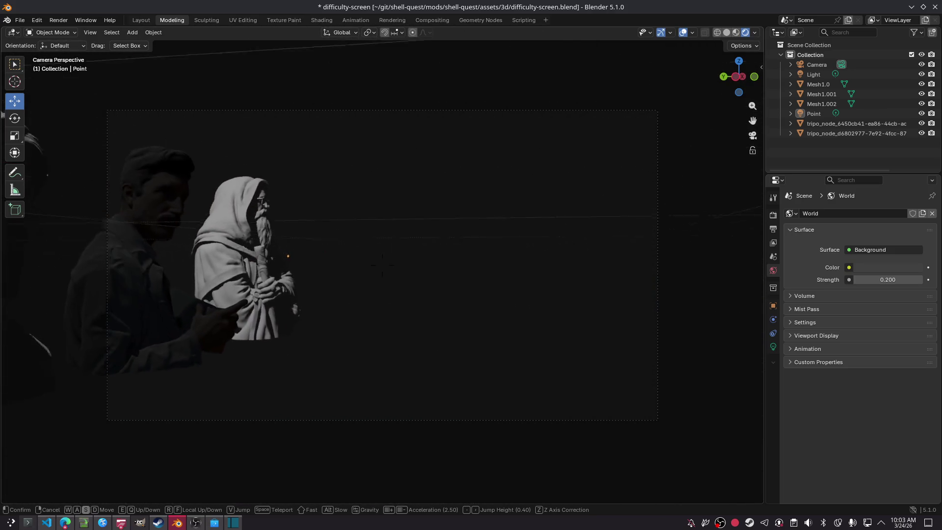
key("w")
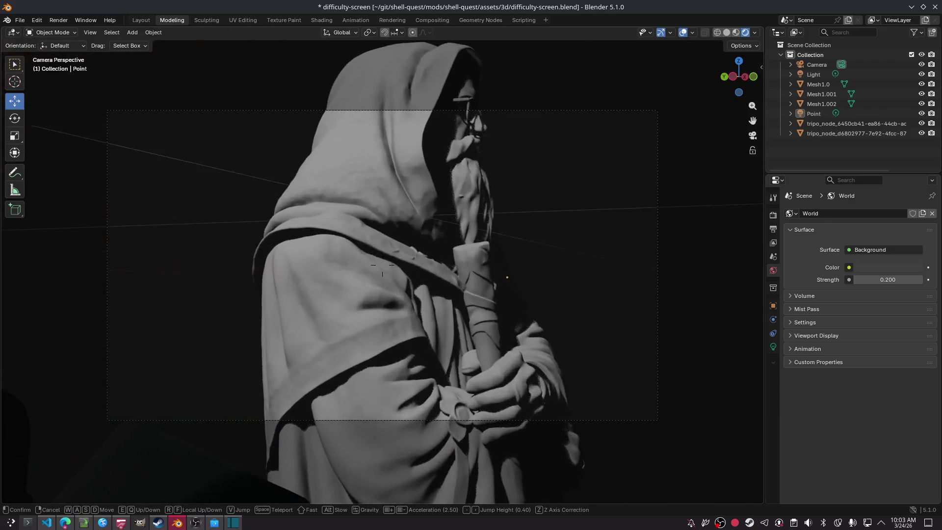
key("s")
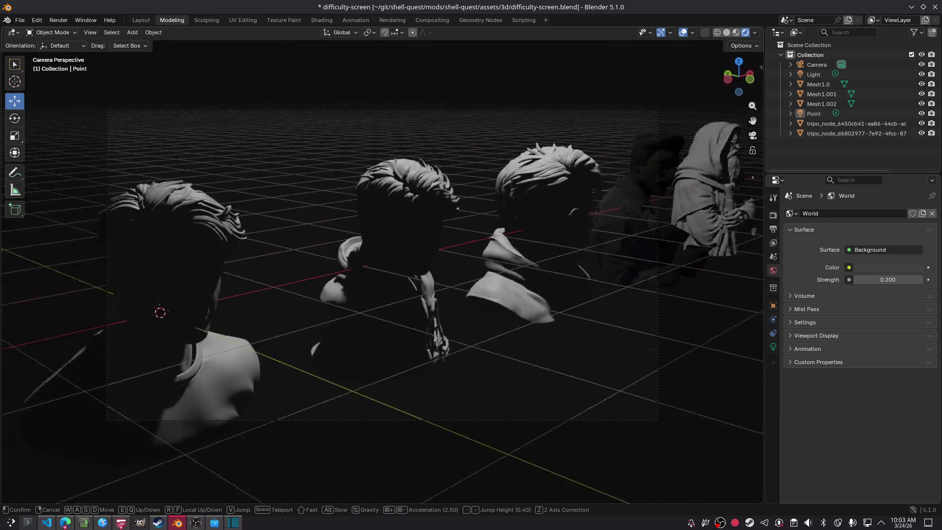
key("w")
key("s")
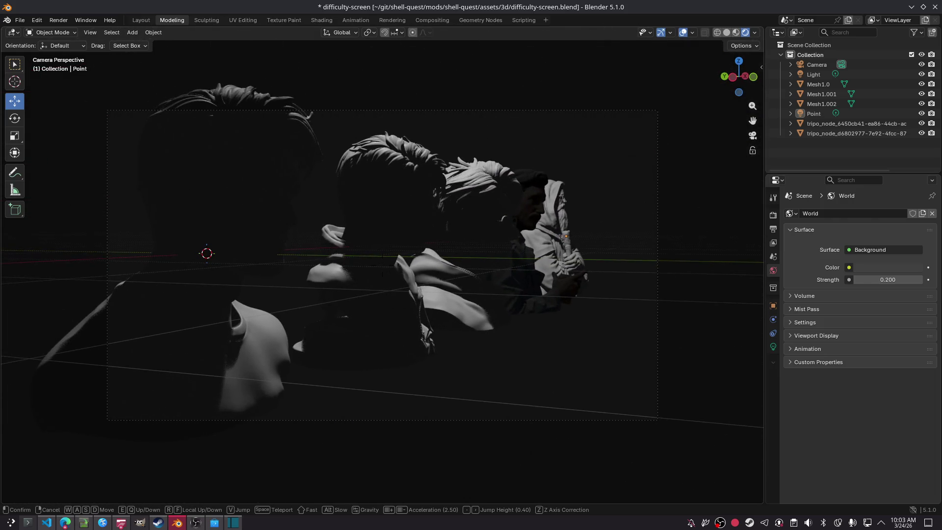
left_click(488, 305)
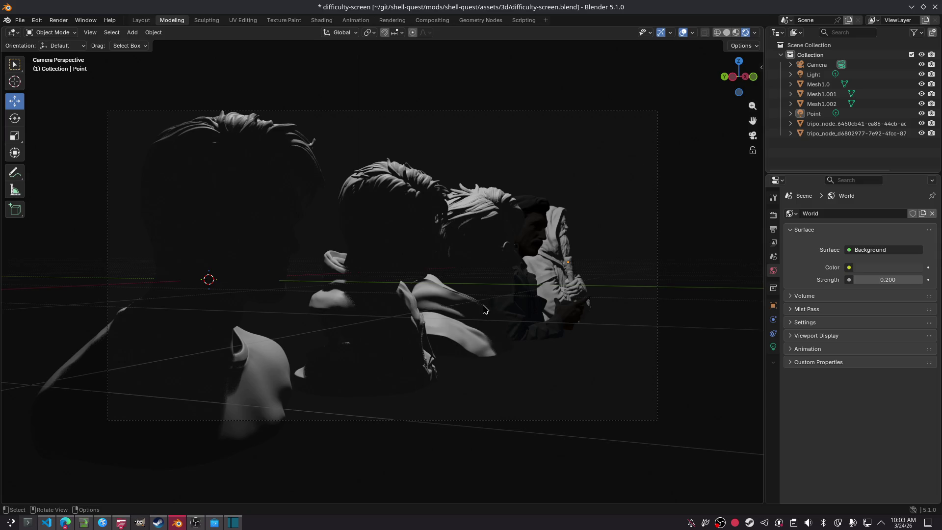
Render the new framing to check it, then select the tripo_node_d6802977 figure.
key("F12")
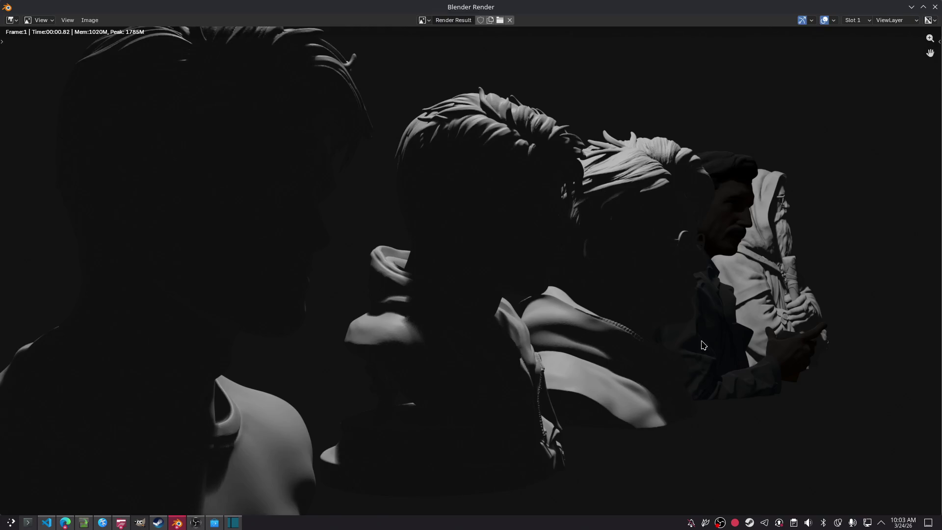
left_click(937, 9)
left_click(541, 231)
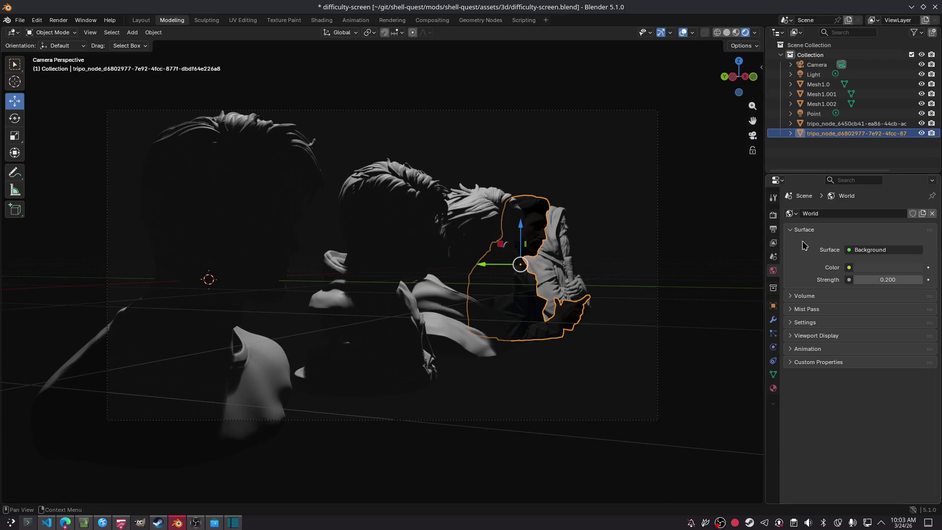
Try removing the tripo_node_d6802977 figure's material slot, then undo it.
left_click(773, 388)
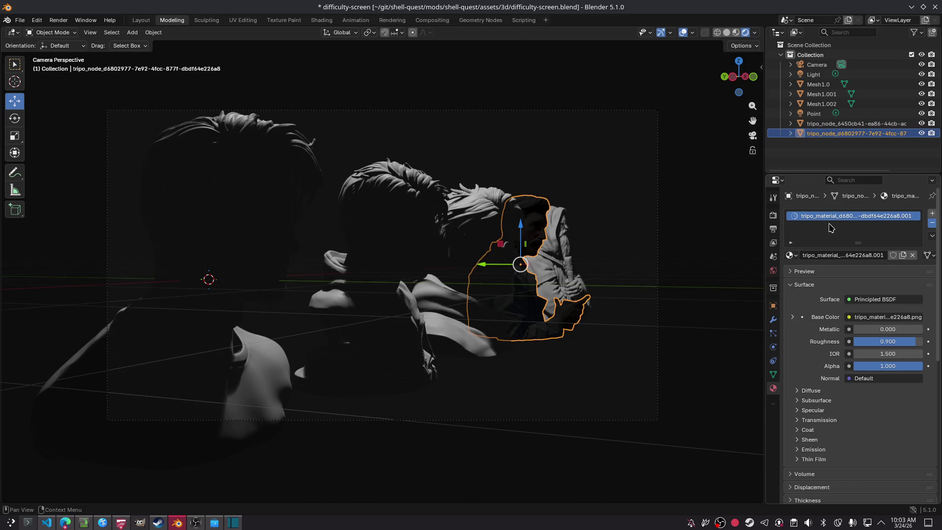
left_click(931, 224)
key("ctrl+z")
Clear Mesh1.002's material slots, adding and removing a new material twice.
left_click(774, 270)
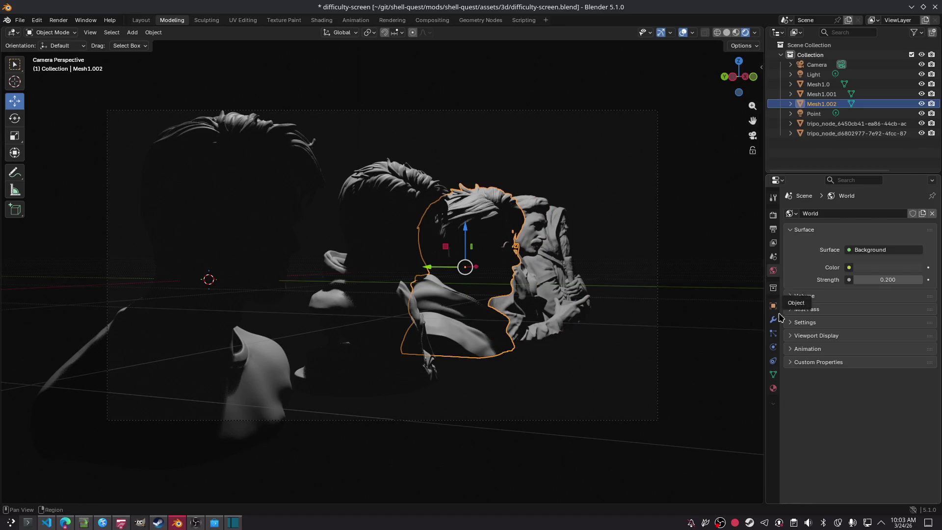
left_click(773, 388)
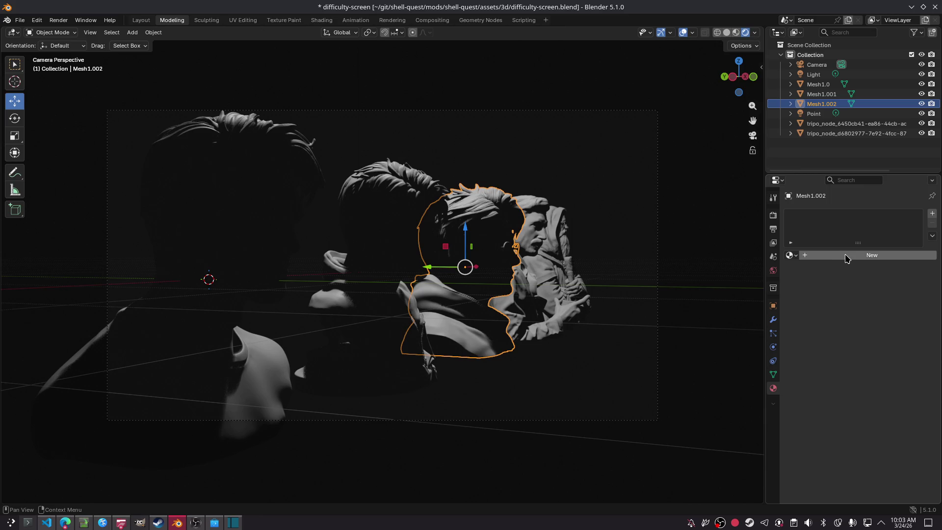
left_click(847, 257)
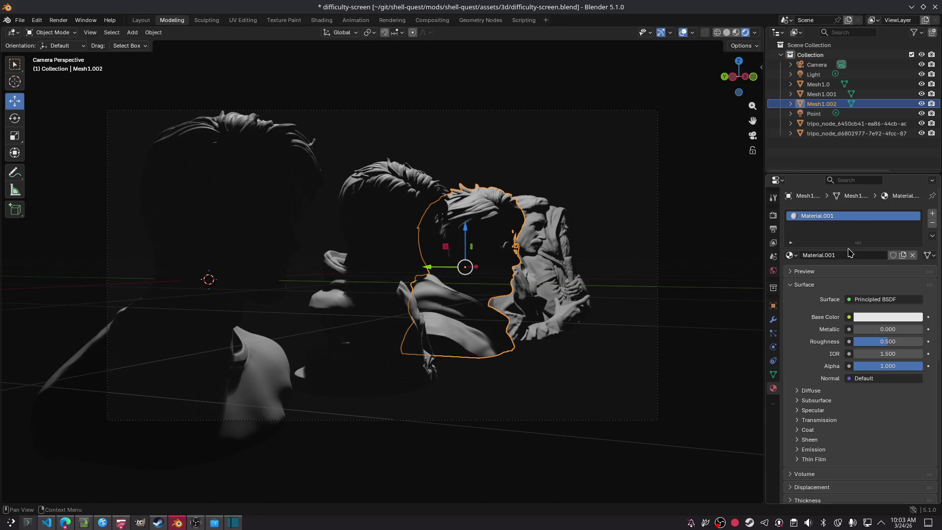
left_click(932, 223)
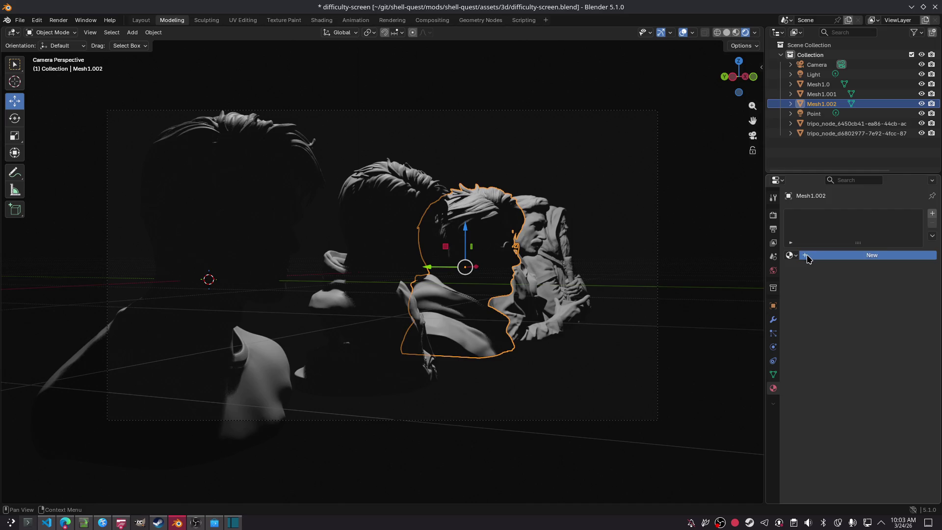
left_click(808, 256)
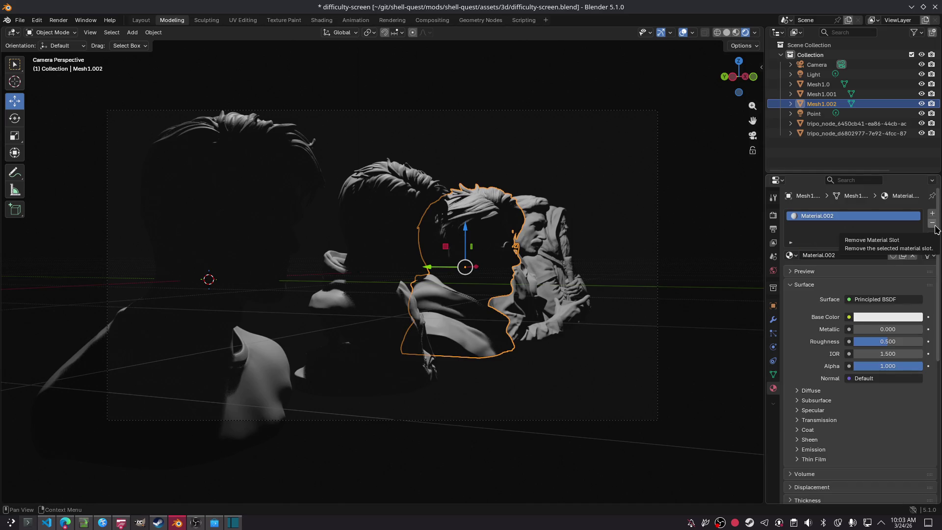
left_click(932, 223)
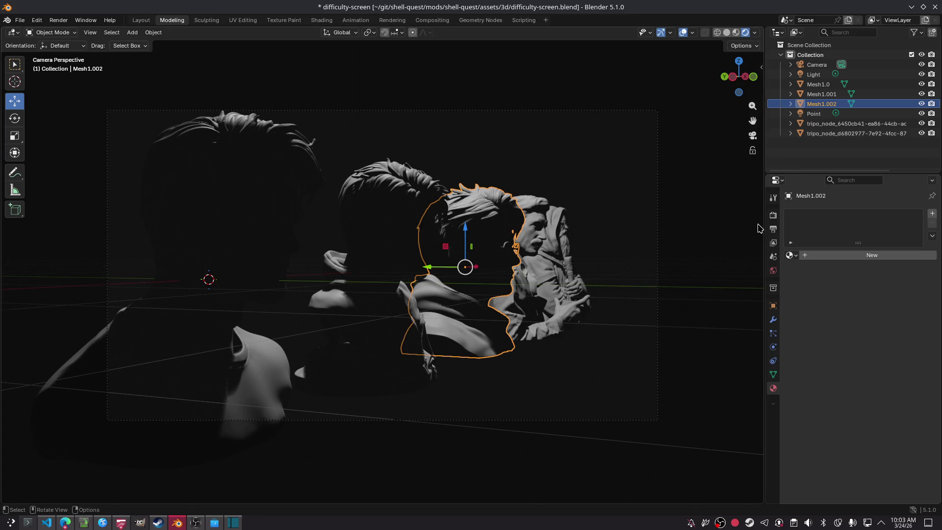
Browse materials for tripo_node_6450cb41, save difficulty-screen.blend, and bring up the web browser.
left_click(565, 258)
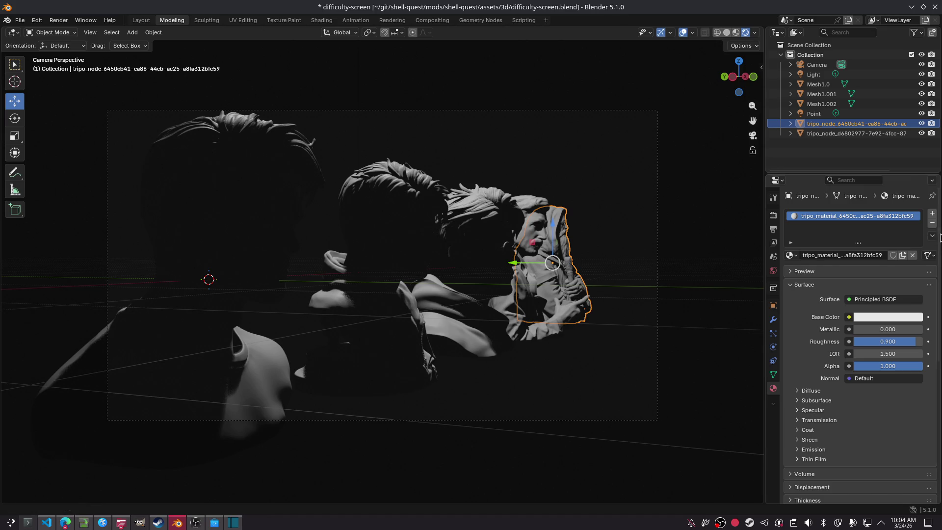
left_click(790, 255)
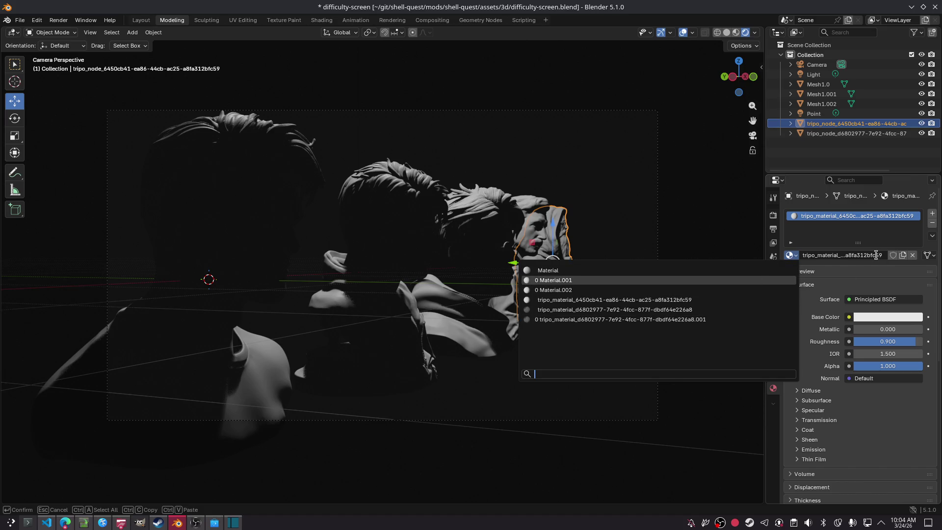
left_click(709, 317)
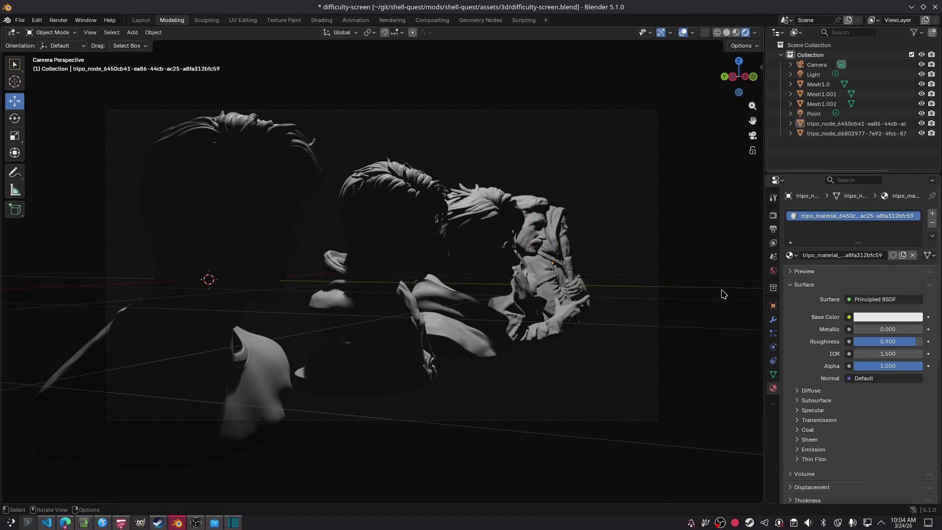
key("ctrl+s")
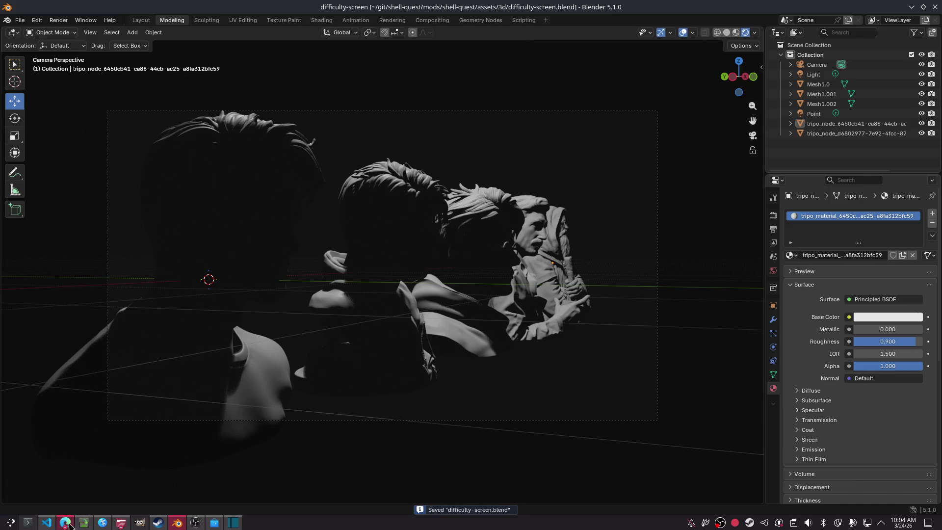
left_click(63, 524)
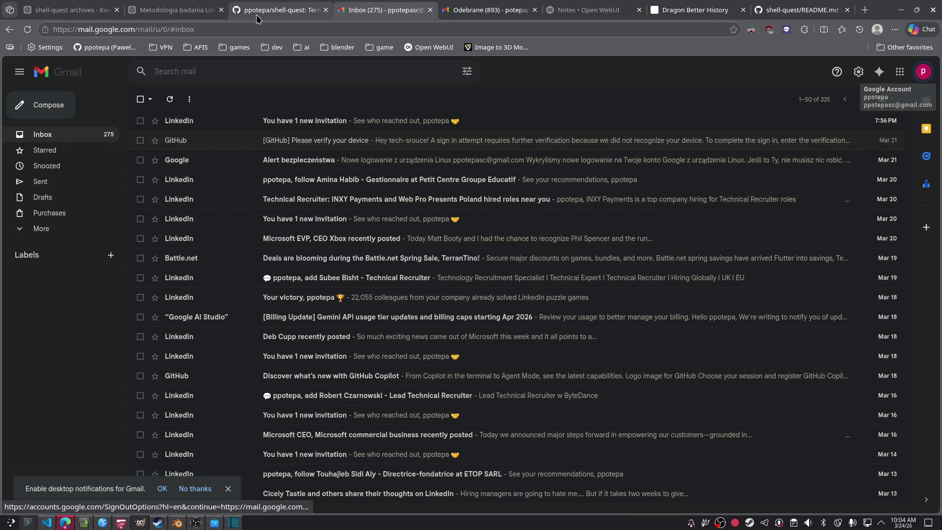
Copy the Python material script from ChatGPT's '4-band Cel Shader' chat, then return to Blender.
left_click(278, 10)
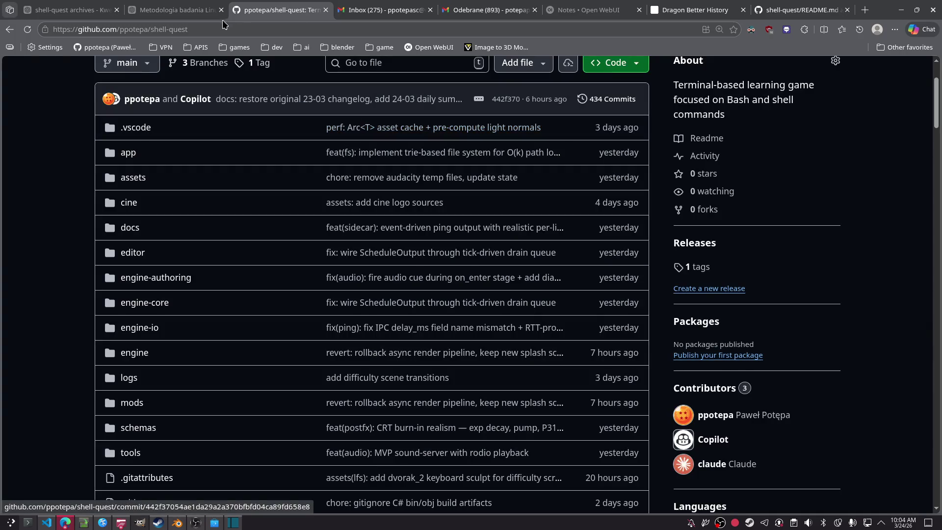
left_click(176, 9)
left_click(47, 400)
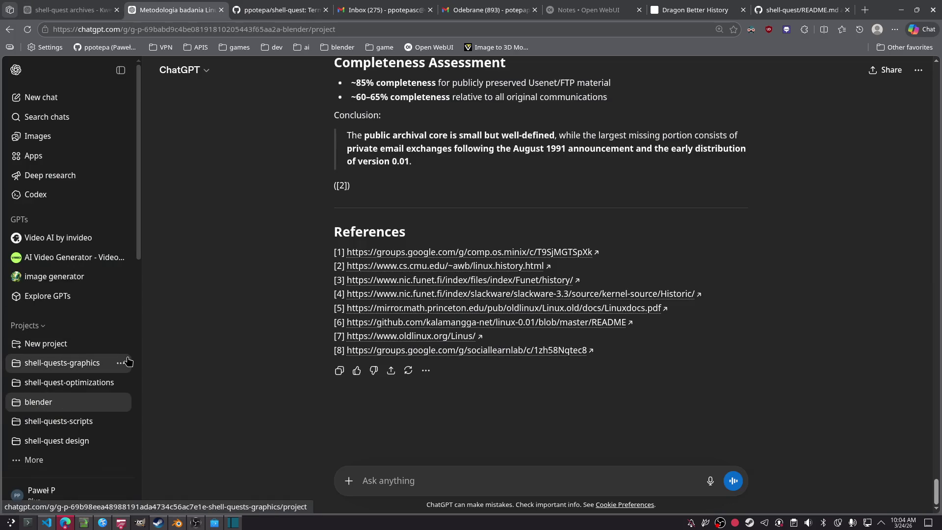
left_click(469, 251)
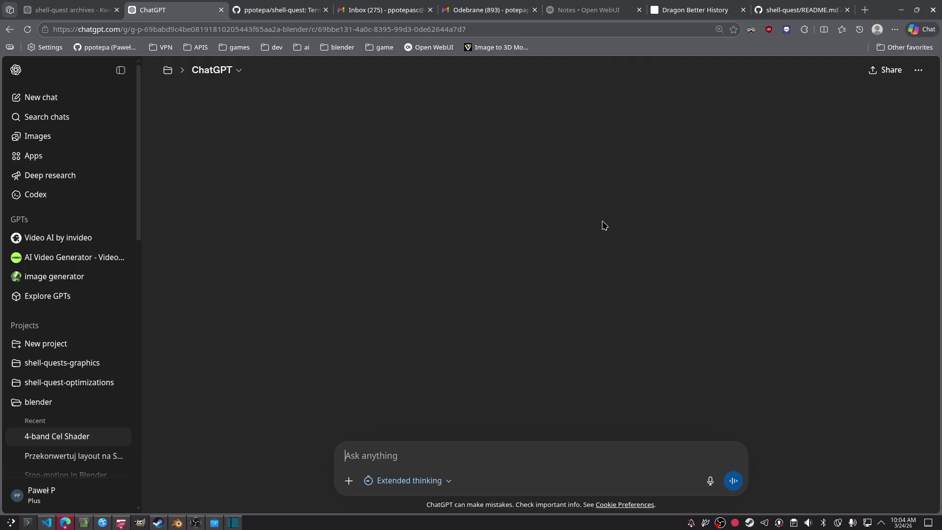
left_click(689, 98)
key("alt+Tab")
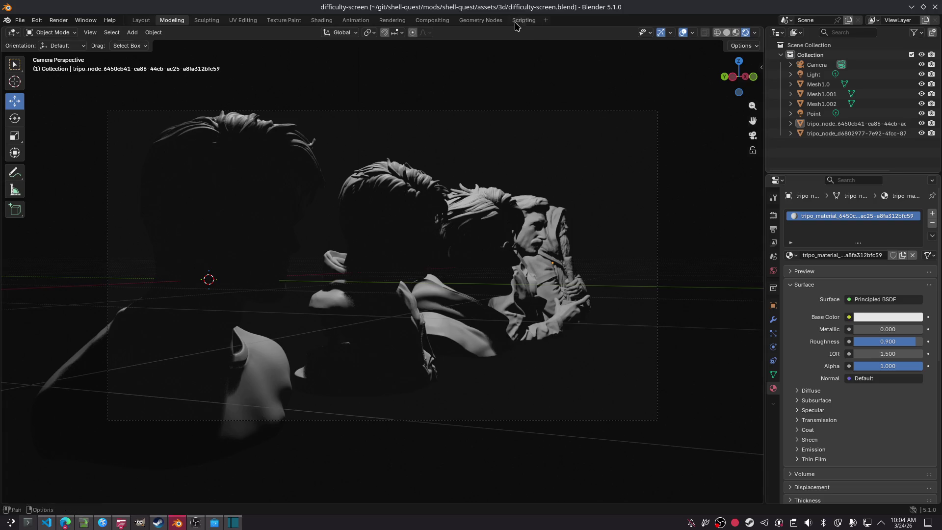
Paste the cel shader script into a new text block in the Scripting workspace and save.
left_click(524, 20)
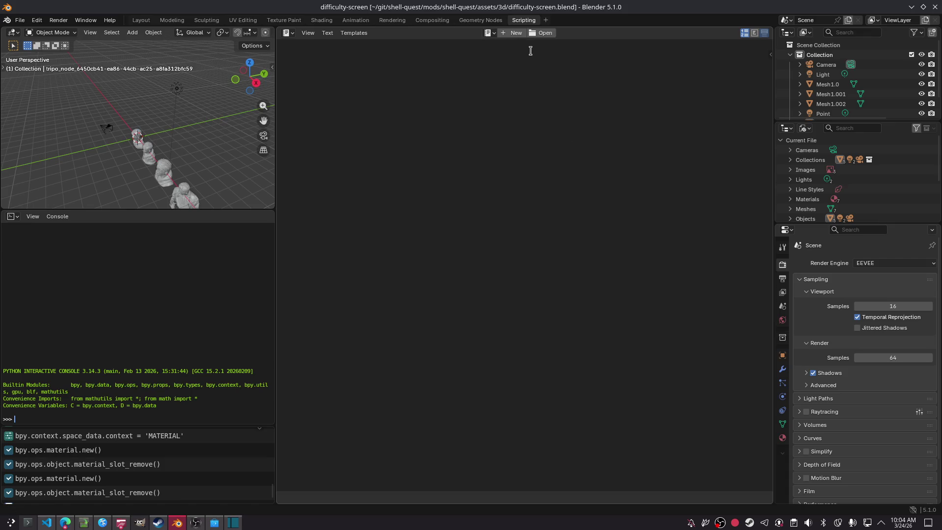
key("ctrl+s")
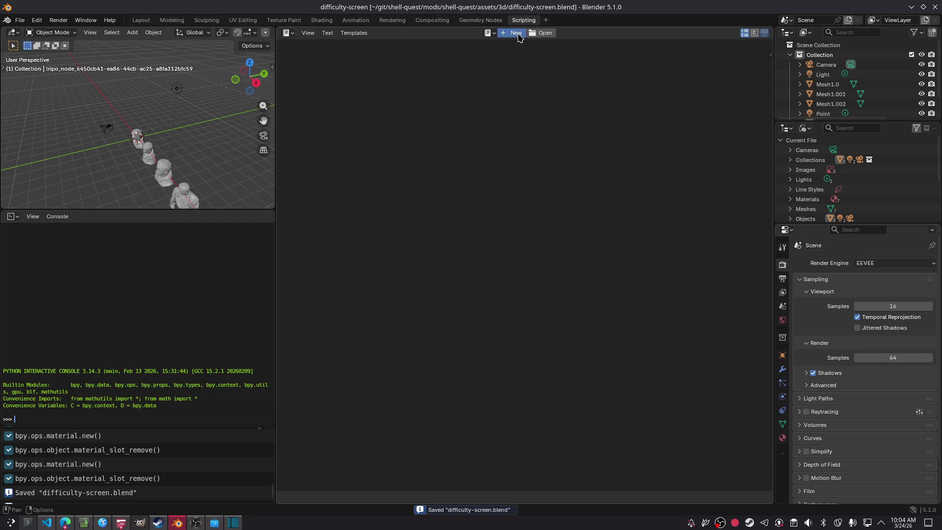
left_click(515, 33)
key("ctrl+v")
left_click(560, 234)
key("ctrl+s")
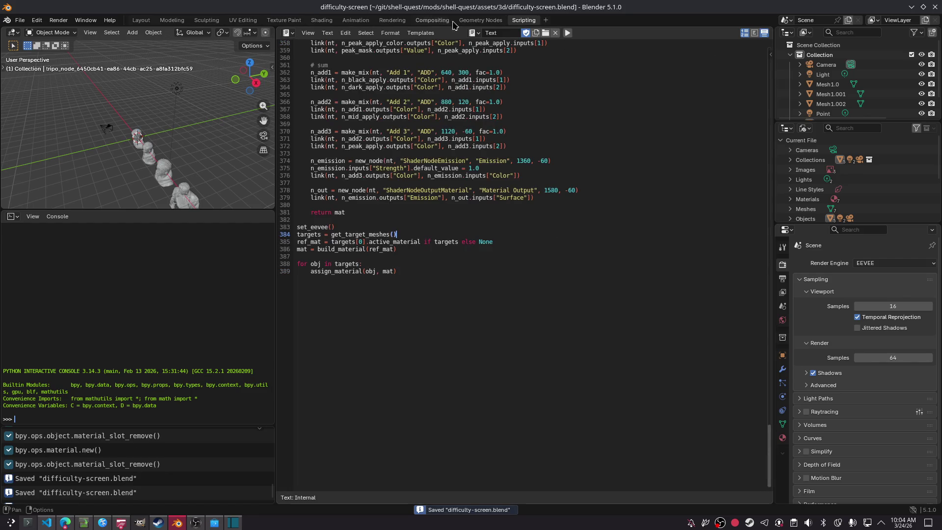
Run the material script twice to build the cel material, then go back to Layout.
left_click(567, 34)
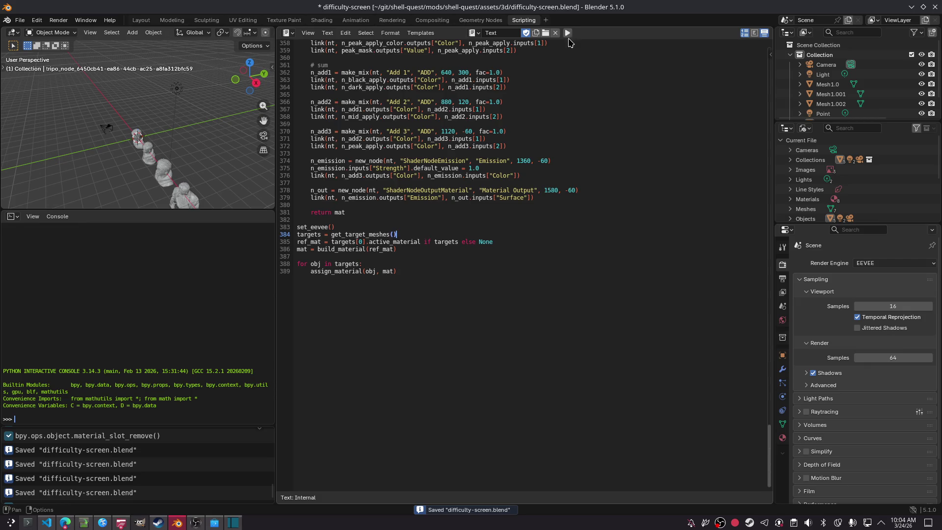
left_click(568, 34)
key("Up")
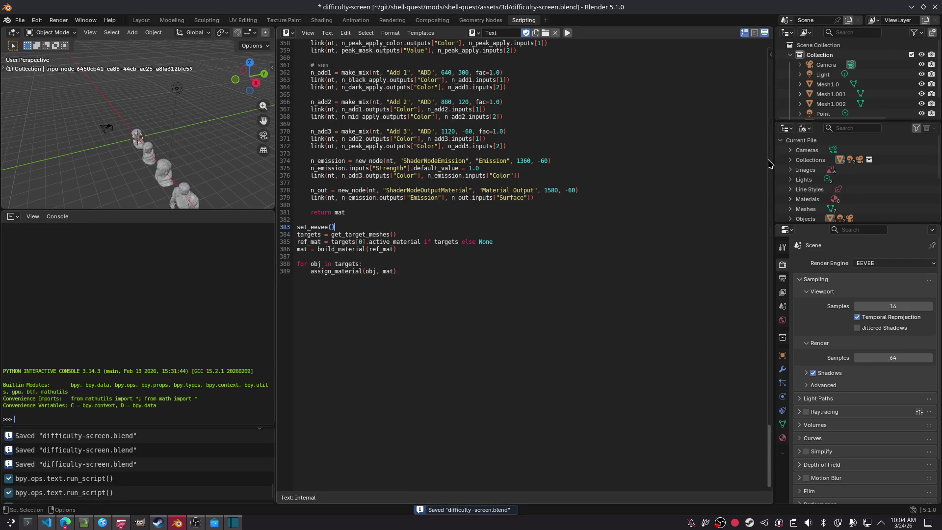
left_click(142, 20)
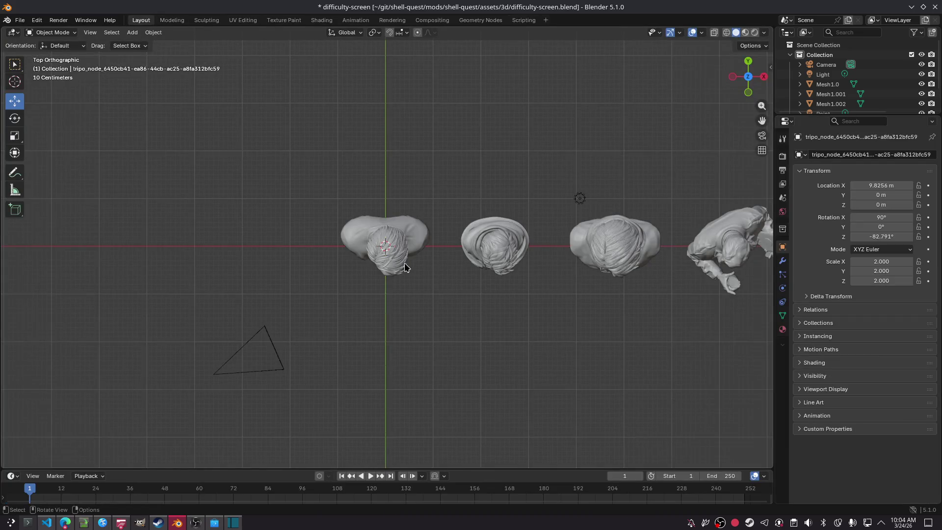
In camera view, replace the front bust Mesh1.0's Material.003 with Cel4_LightColor_Safe.
double_click(148, 23)
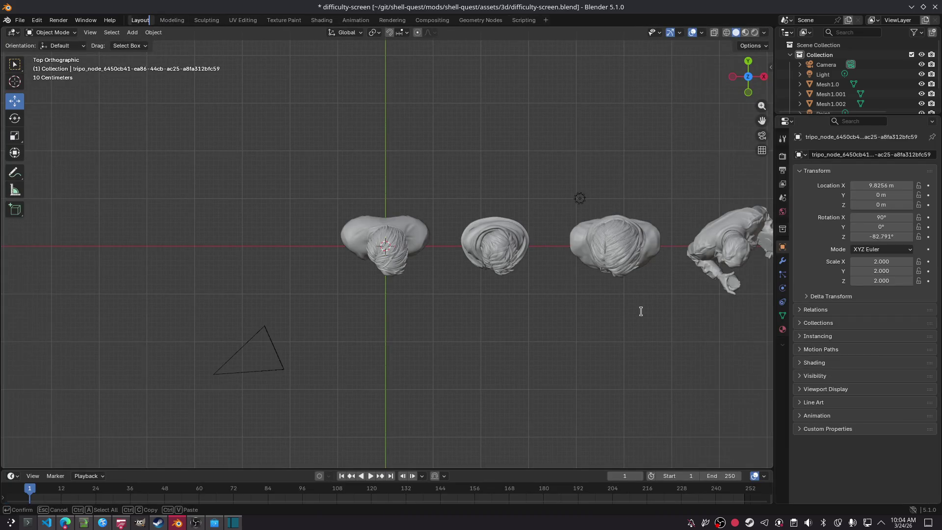
key("Escape")
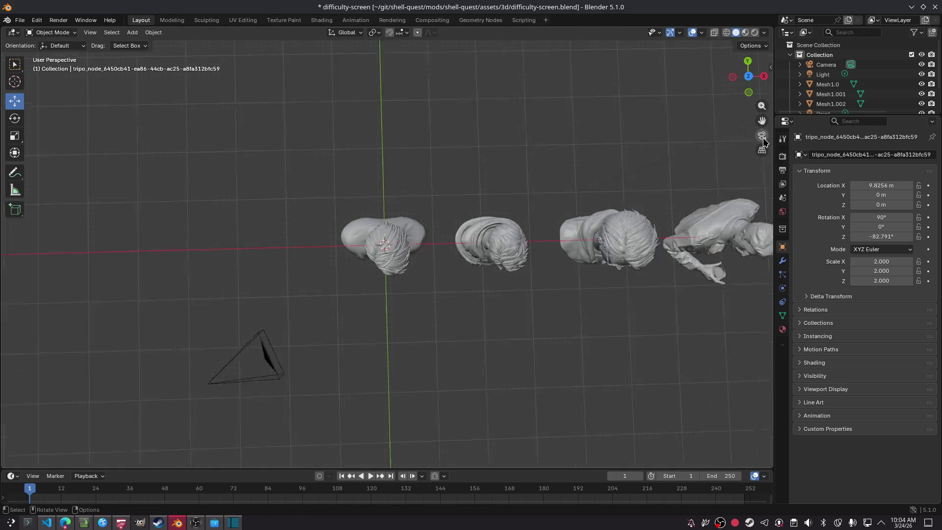
left_click(762, 135)
left_click(325, 223)
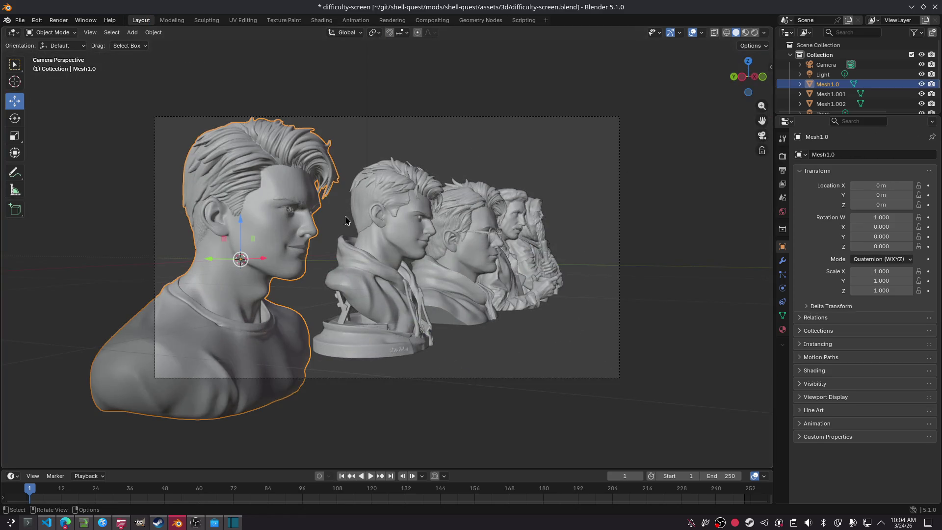
left_click(782, 330)
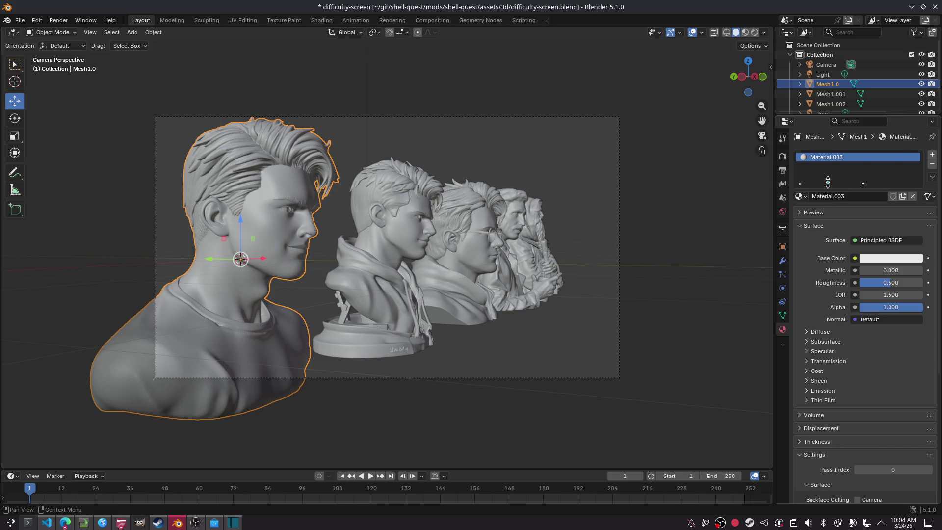
left_click(932, 165)
left_click(799, 196)
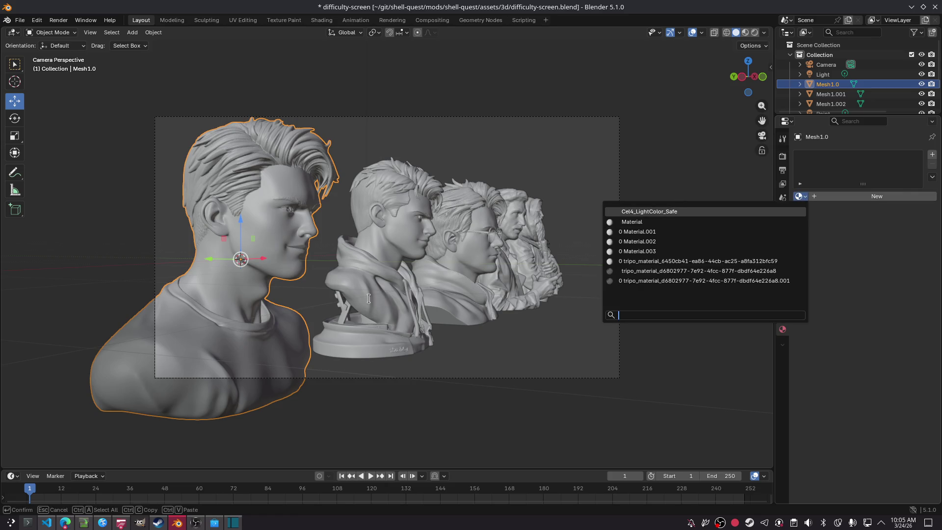
key("Return")
Switch to Material Preview and assign Cel4_LightColor_Safe to the second bust Mesh1.001.
left_click(383, 278)
left_click(492, 284)
left_click(393, 285)
left_click(747, 33)
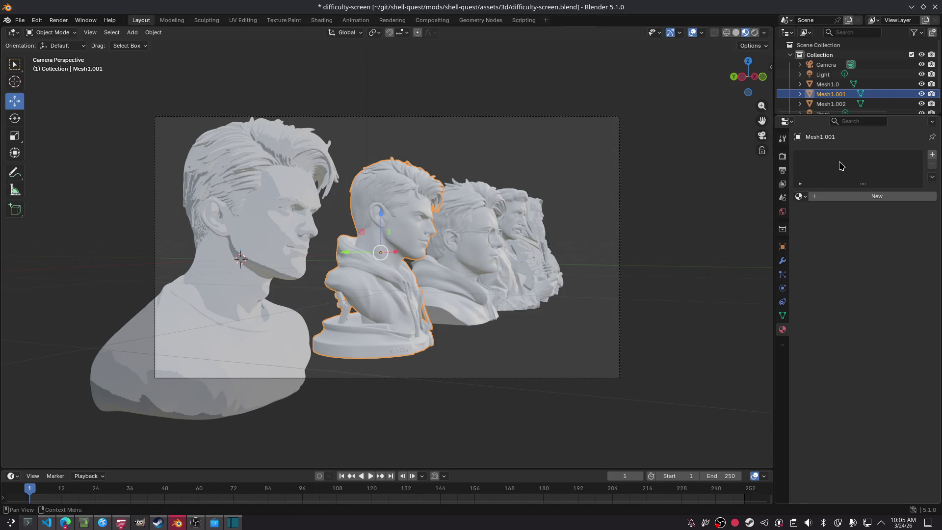
left_click(803, 192)
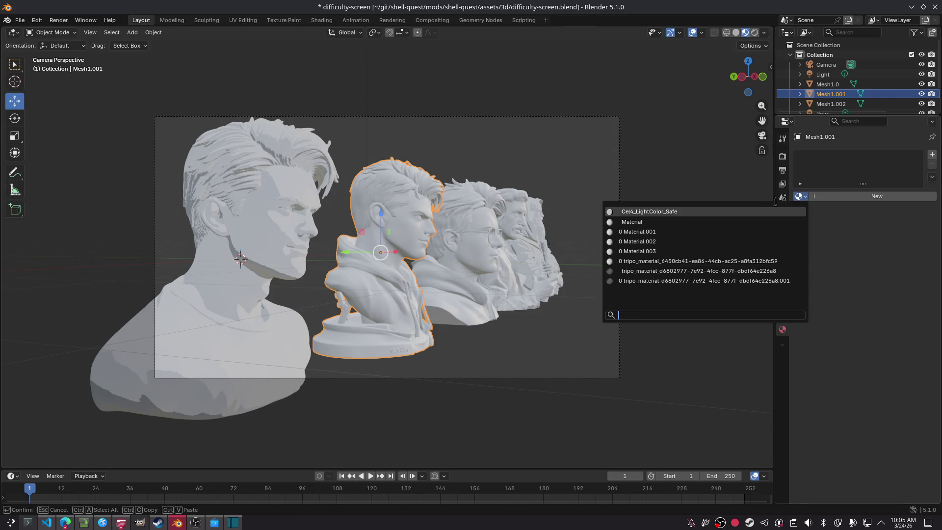
left_click(755, 212)
Assign Cel4_LightColor_Safe to the third bust Mesh1.002 and the fourth bust.
left_click(483, 271)
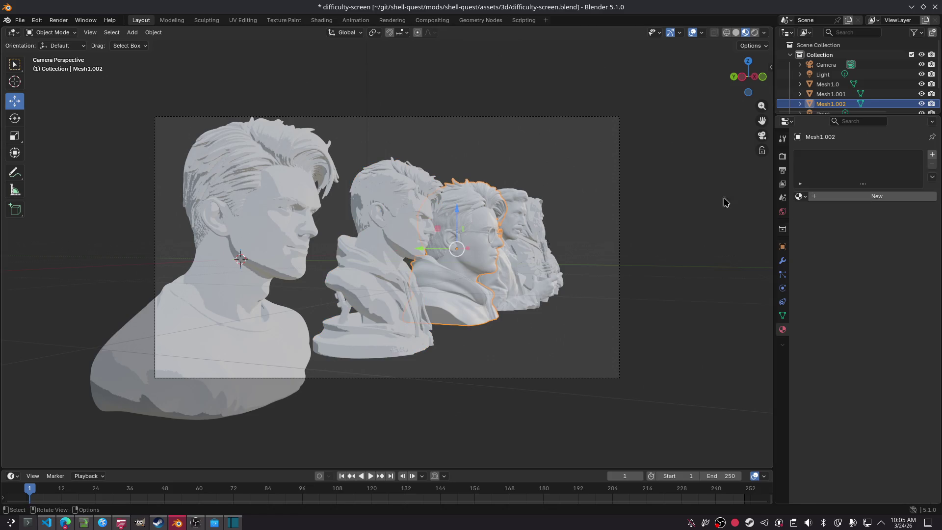
left_click(800, 197)
left_click(751, 211)
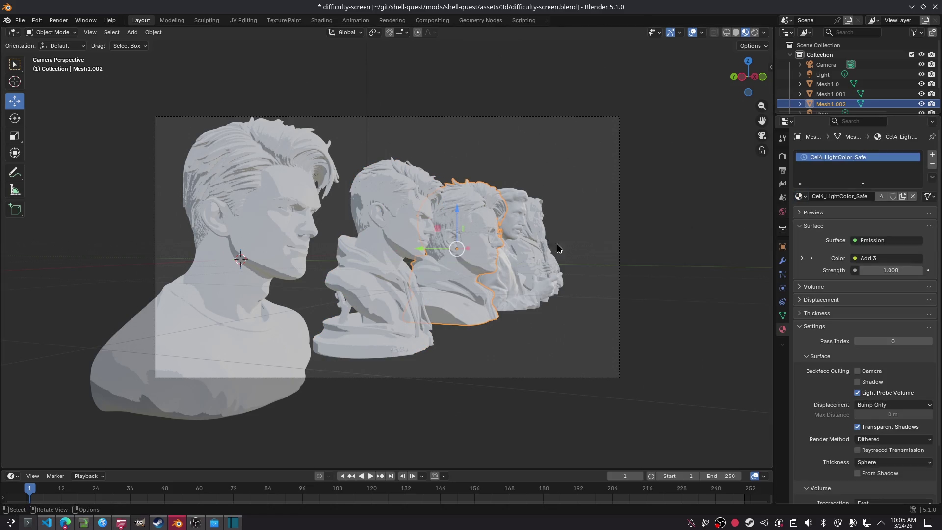
left_click(519, 253)
left_click(800, 197)
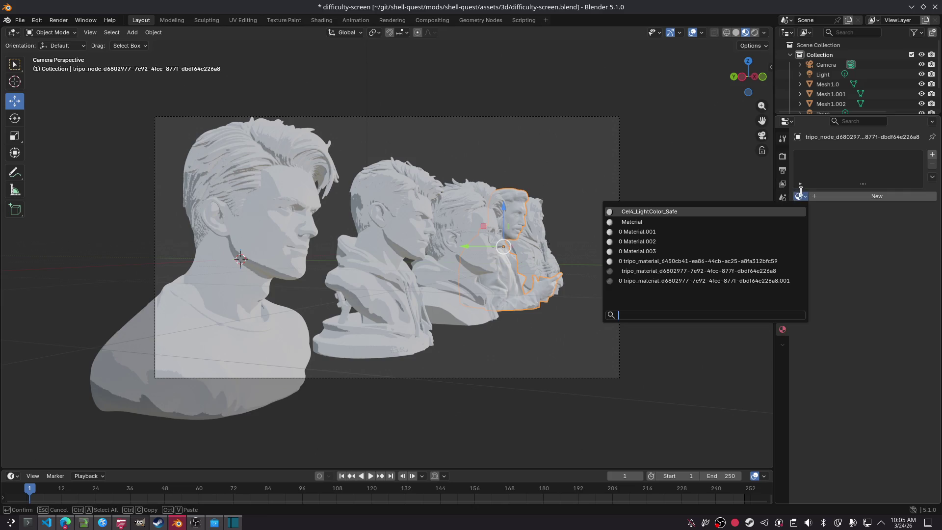
left_click(728, 212)
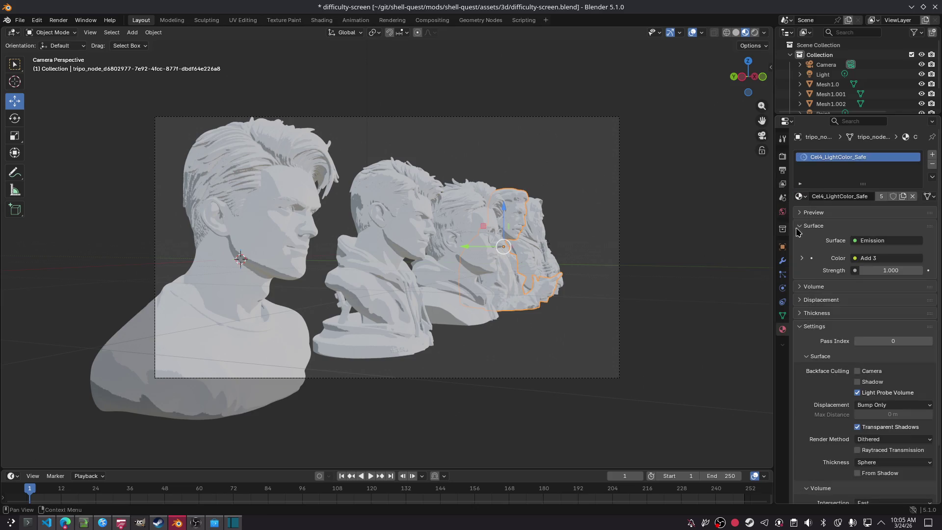
Check the last bust's material list, leave it unchanged, and render the cel-shaded scene.
left_click(553, 271)
left_click(800, 197)
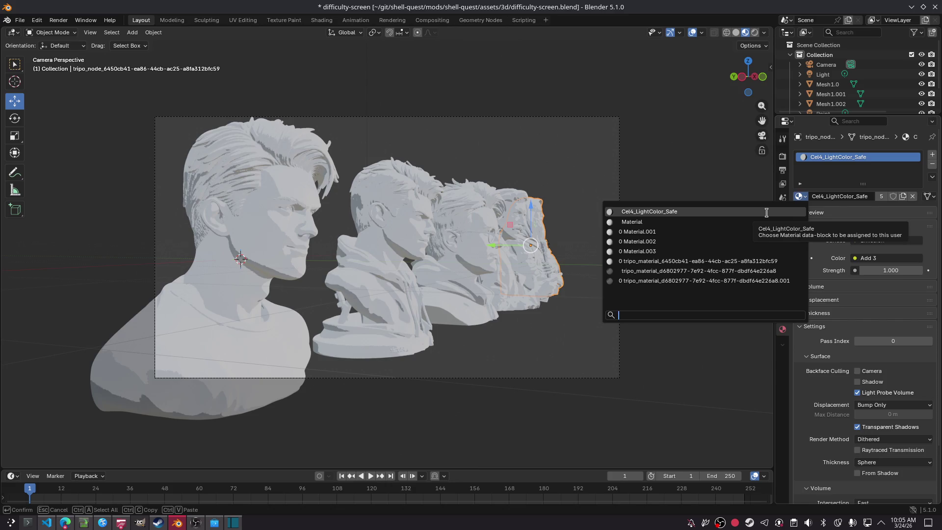
left_click(684, 259)
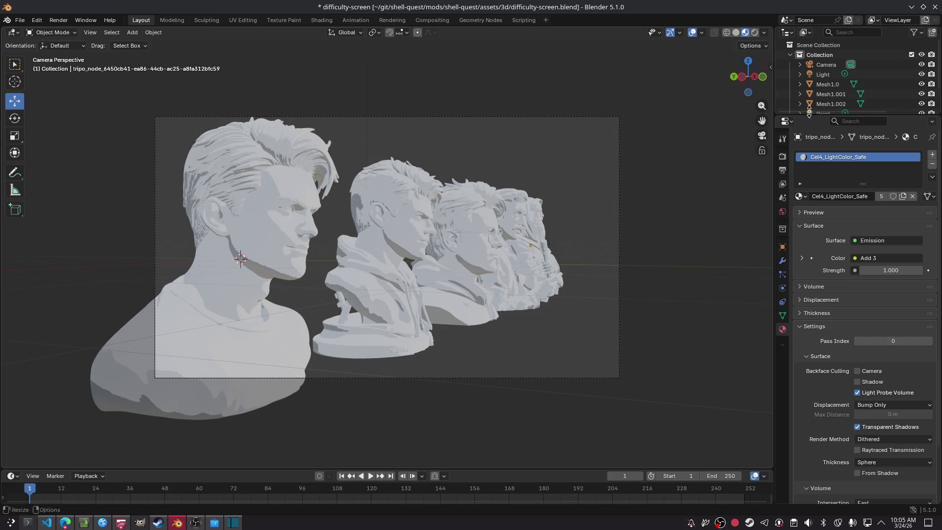
scroll(500, 211, "up", 5)
scroll(500, 211, "down", 5)
key("F12")
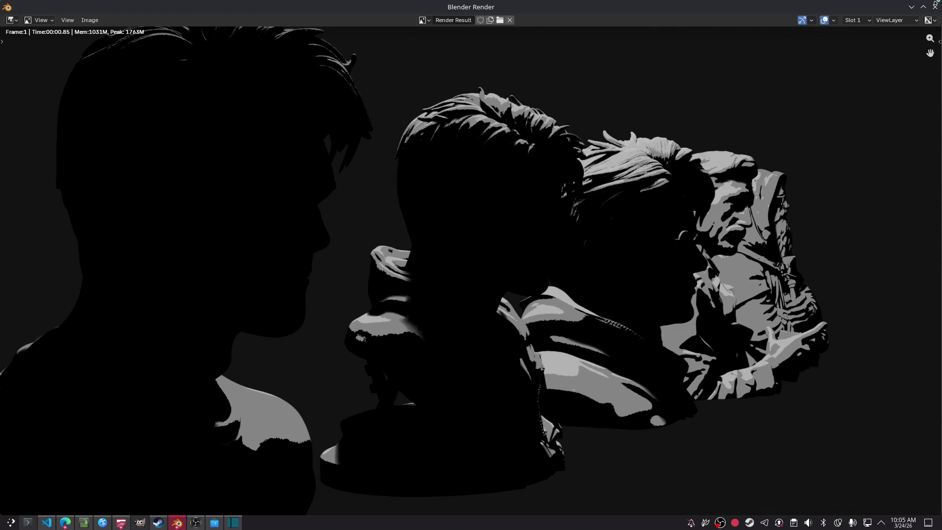
Close the render, save the file, and compare the World and Material settings.
left_click(934, 7)
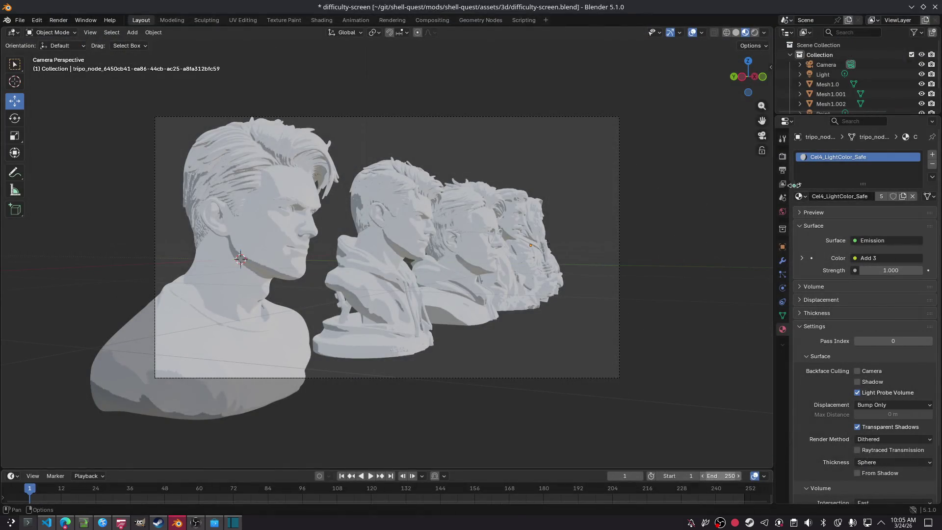
key("ctrl+s")
left_click(783, 212)
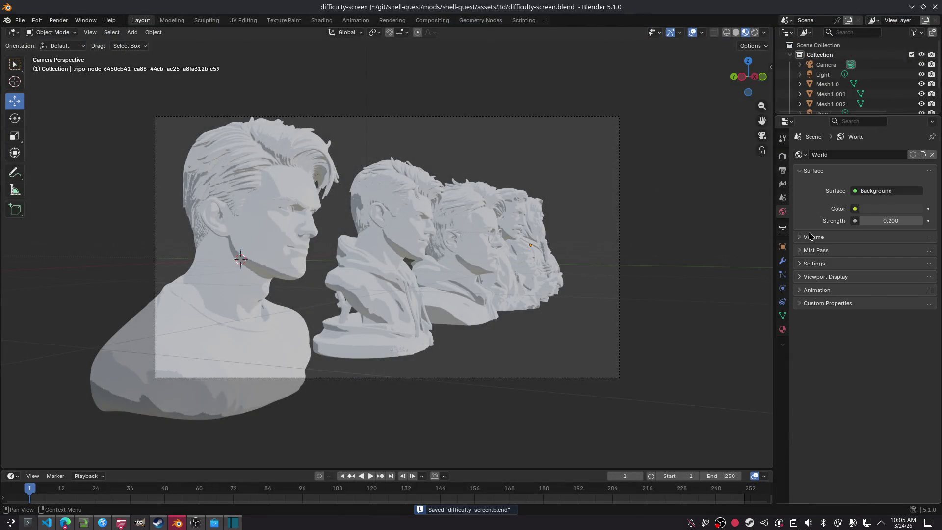
left_click(783, 330)
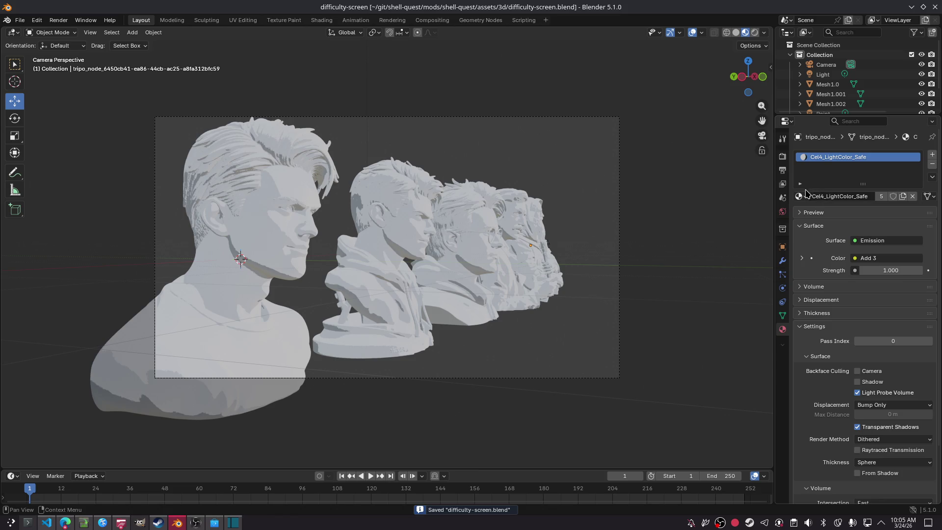
left_click(783, 211)
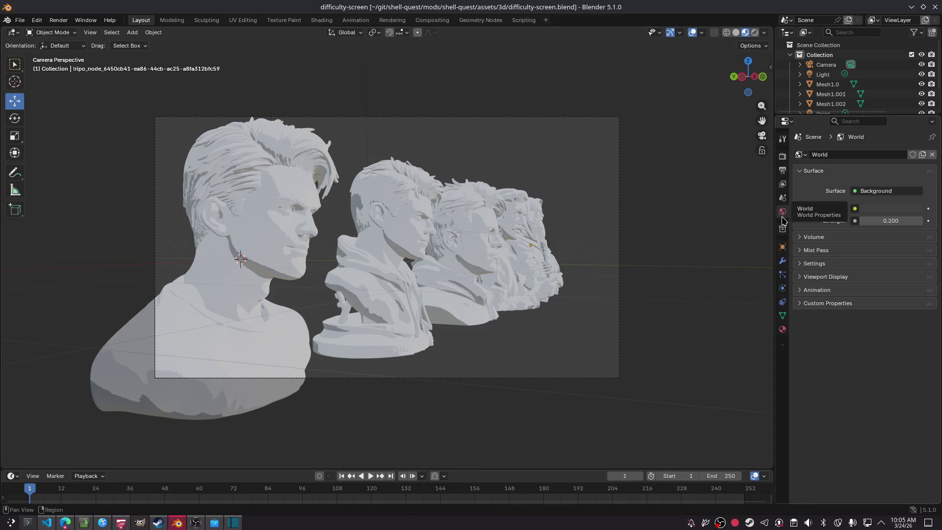
left_click(783, 329)
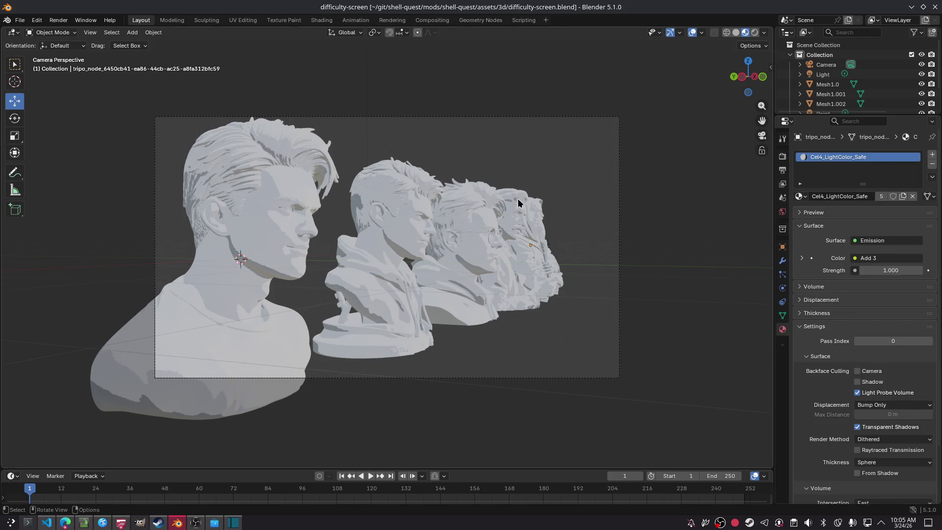
Select busts Mesh1.001 and Mesh1.0, box-select all busts, then select the camera.
left_click(401, 217)
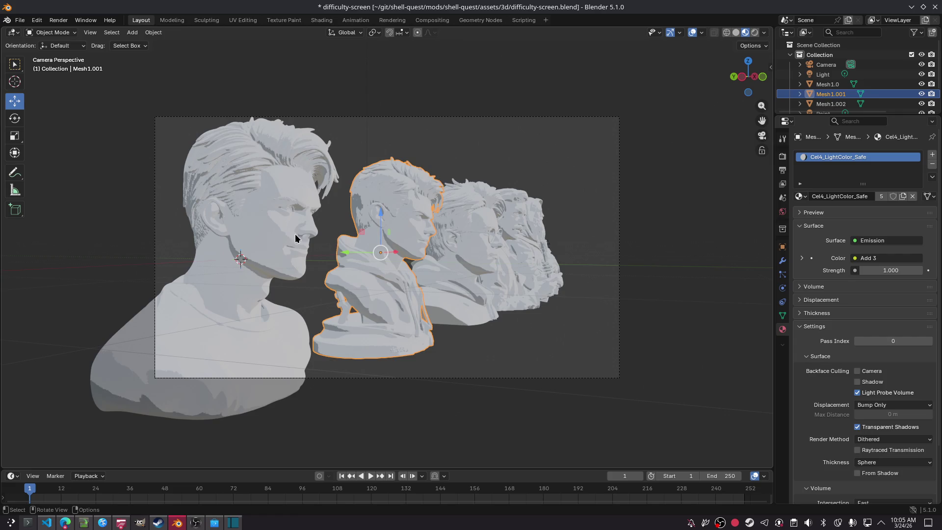
left_click(307, 244)
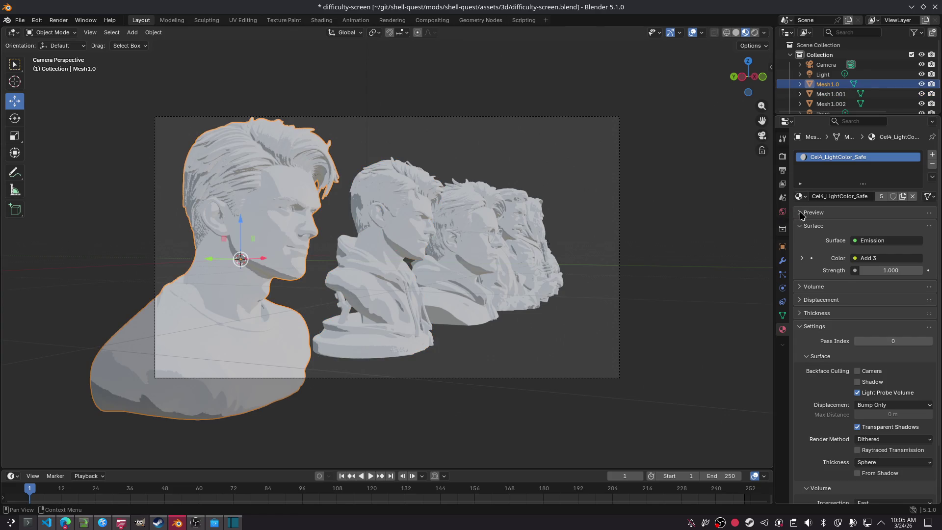
left_click(783, 212)
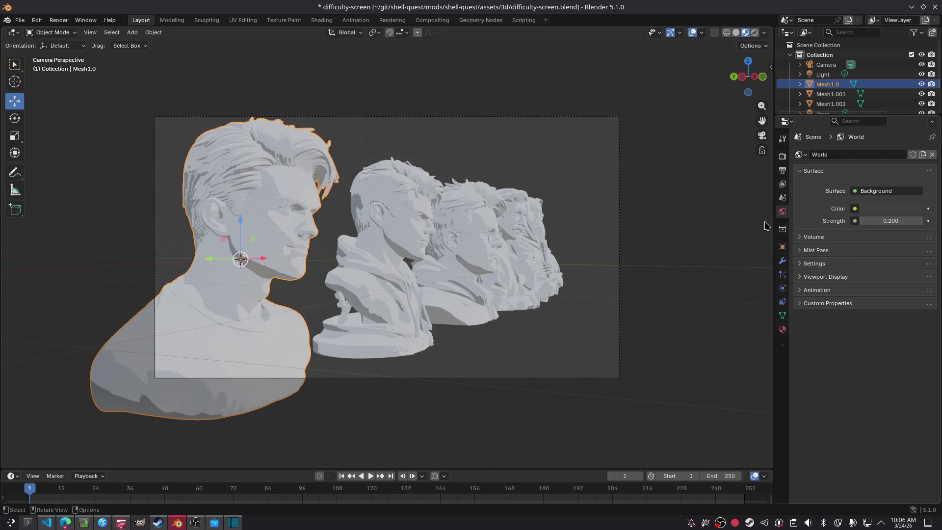
left_click(395, 253)
left_click_drag(188, 167, 715, 393)
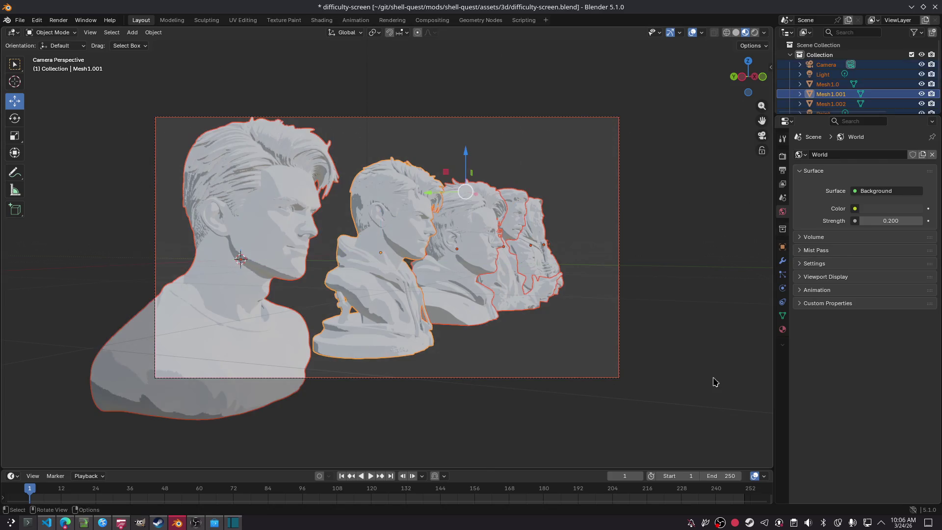
left_click(619, 275)
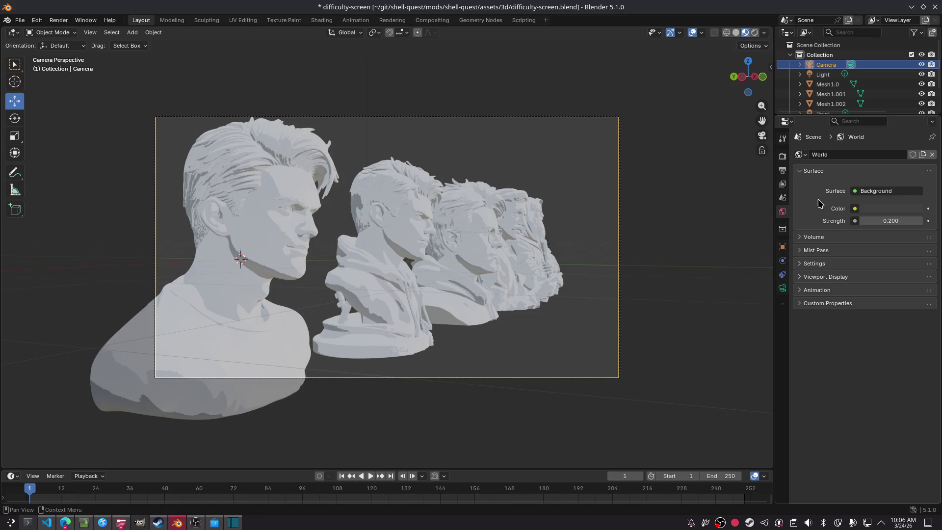
Confirm Mesh1.002 uses Cel4_LightColor_Safe and view its node network in the Shading workspace.
left_click(292, 223)
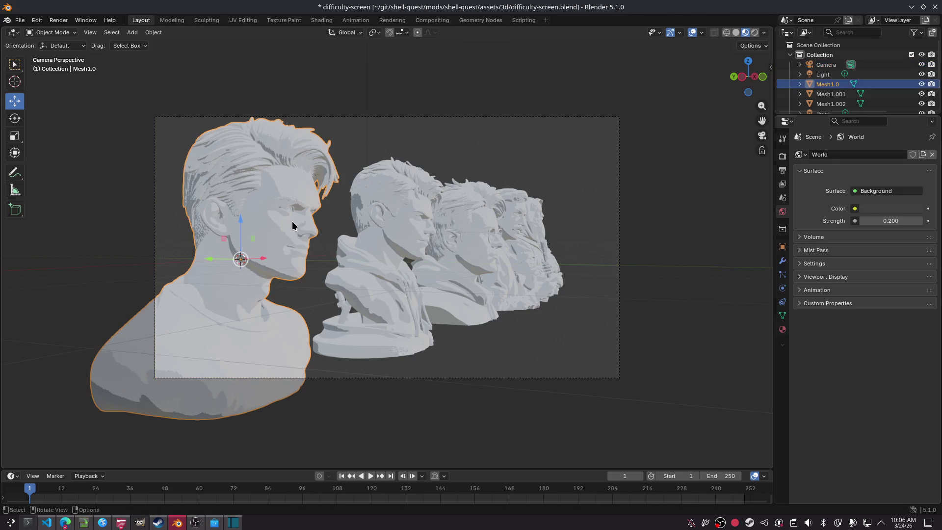
left_click(406, 227)
left_click(481, 252)
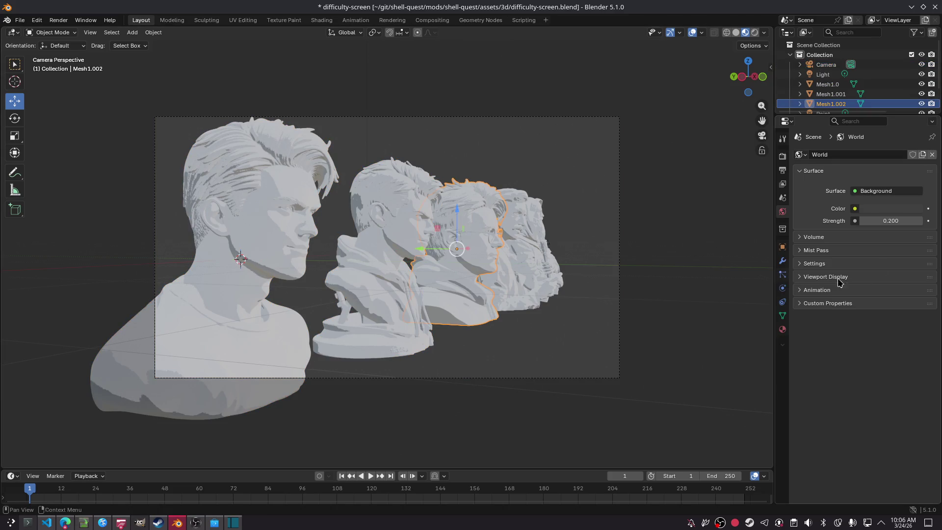
left_click(783, 328)
left_click(800, 196)
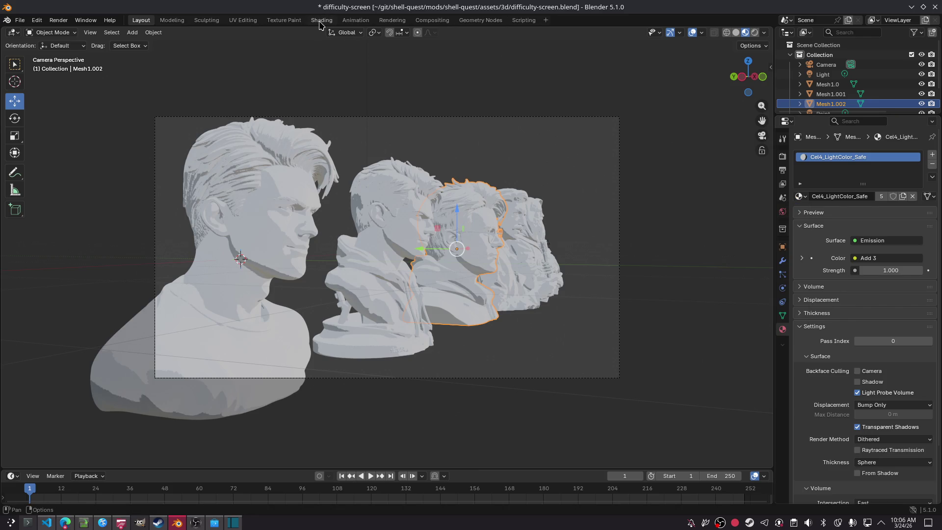
left_click(322, 20)
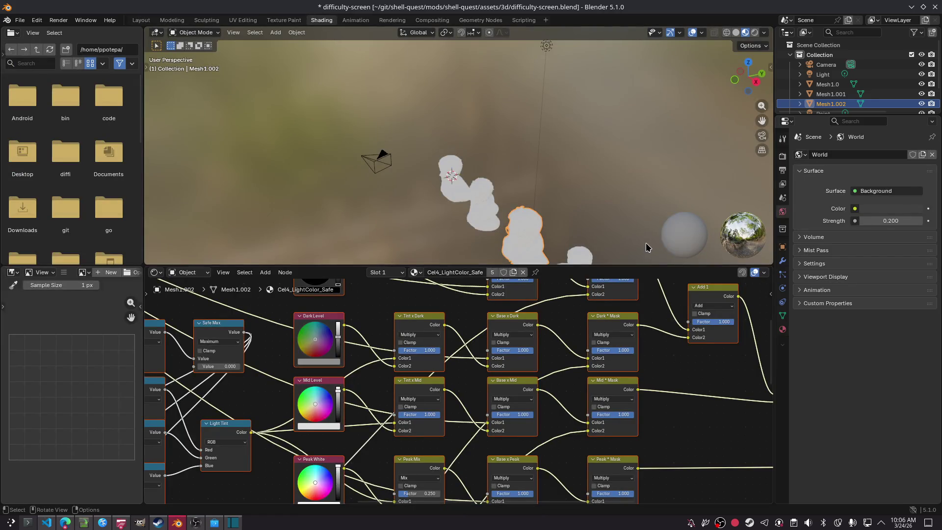
Zoom the Shader Editor and drag the viewport border left to widen the Outliner and Properties.
scroll(690, 414, "down", 5)
scroll(683, 402, "down", 4)
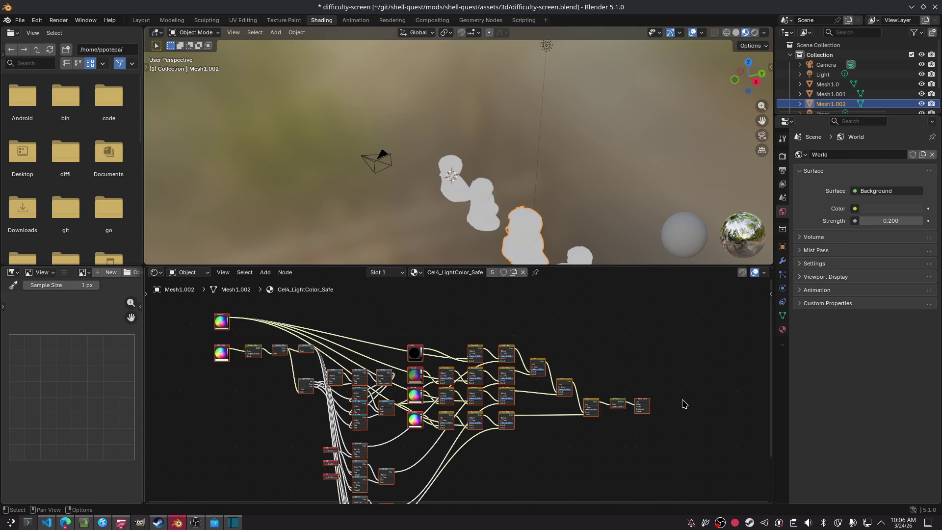
scroll(684, 395, "up", 4)
scroll(687, 385, "down", 1)
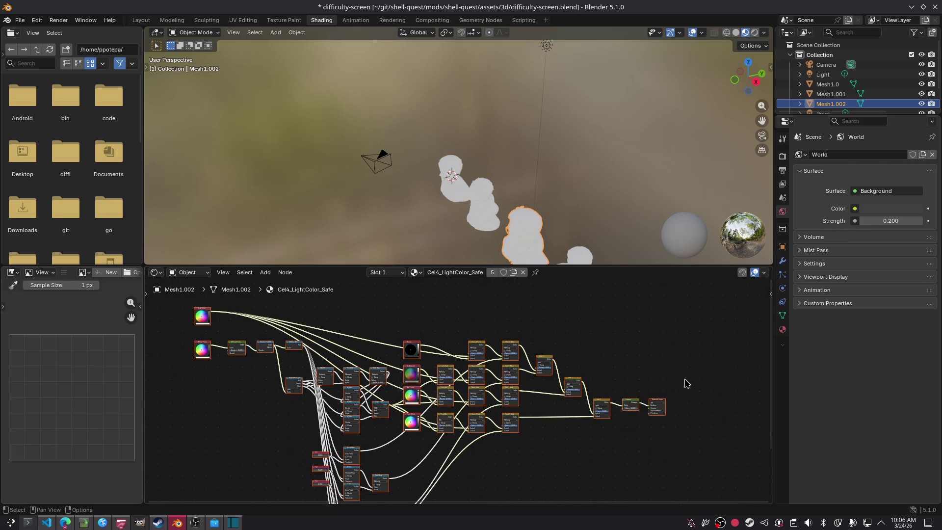
scroll(686, 384, "down", 1)
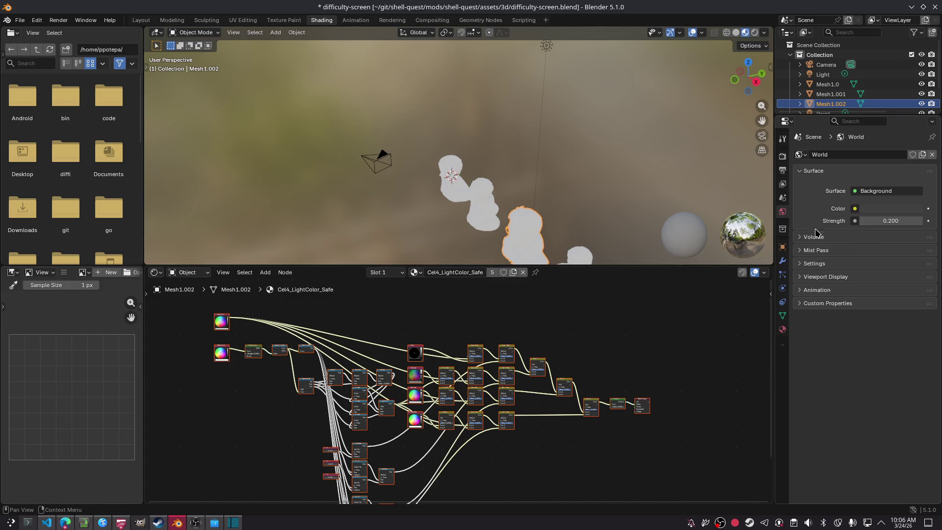
left_click_drag(775, 223, 720, 223)
scroll(784, 89, "down", 2)
scroll(783, 89, "up", 2)
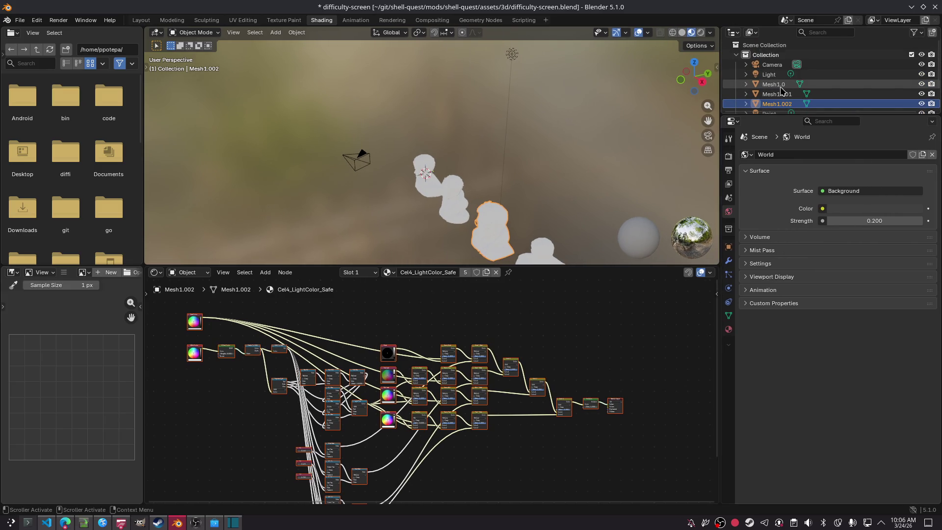
Rename Mesh1.0 to '1' and Mesh1.001 to '2', then save the file.
left_click(781, 88)
double_click(781, 87)
type("1")
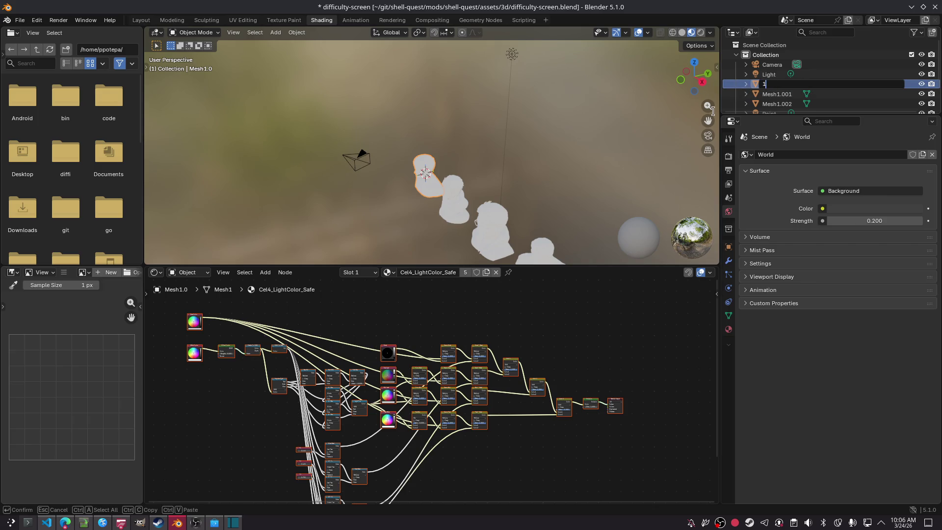
key("Return")
left_click(830, 95)
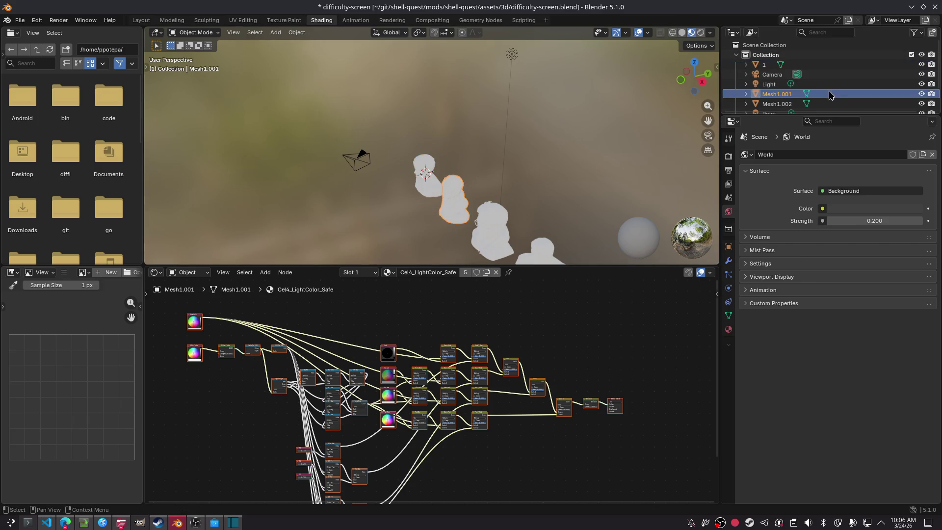
double_click(829, 94)
type("2")
key("Return")
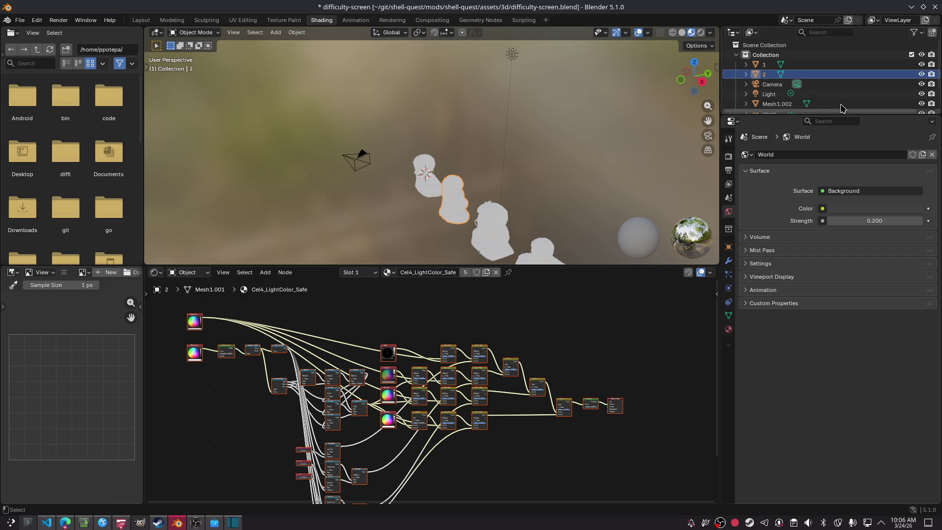
key("ctrl+s")
Rename Mesh1.002 to '3'.
left_click(776, 105)
double_click(775, 104)
type("3")
key("Return")
scroll(776, 108, "down", 2)
Rename the two tripo_node bust meshes to '5' and '4'.
left_click(769, 84)
left_click(796, 104)
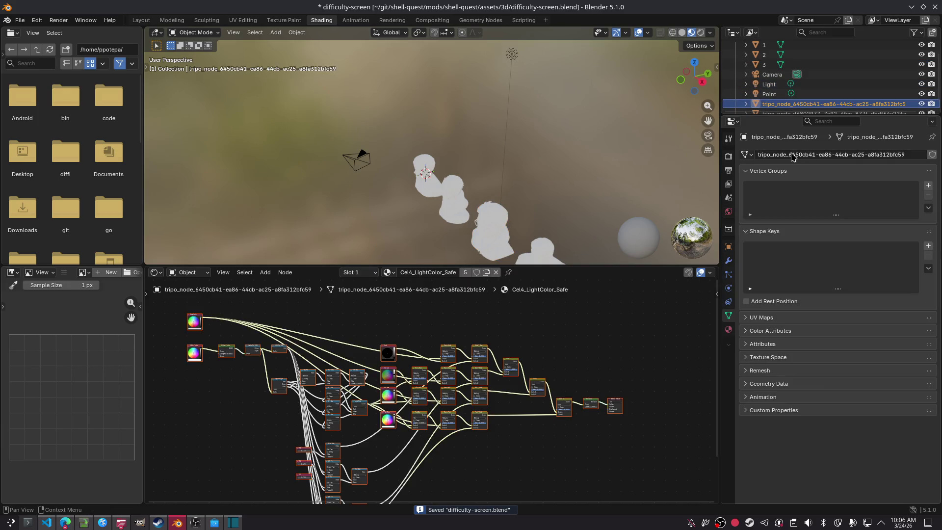
double_click(800, 105)
type("5")
key("Return")
scroll(800, 106, "down", 1)
left_click(800, 103)
double_click(801, 103)
type("4")
key("Return")
scroll(795, 84, "up", 3)
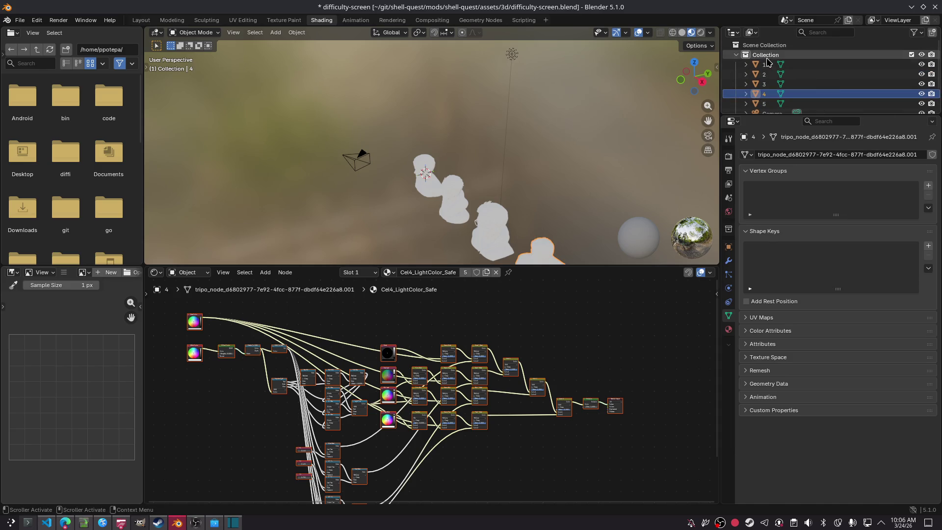
Add a new collection inside Collection and name it SOLID.
right_click(768, 60)
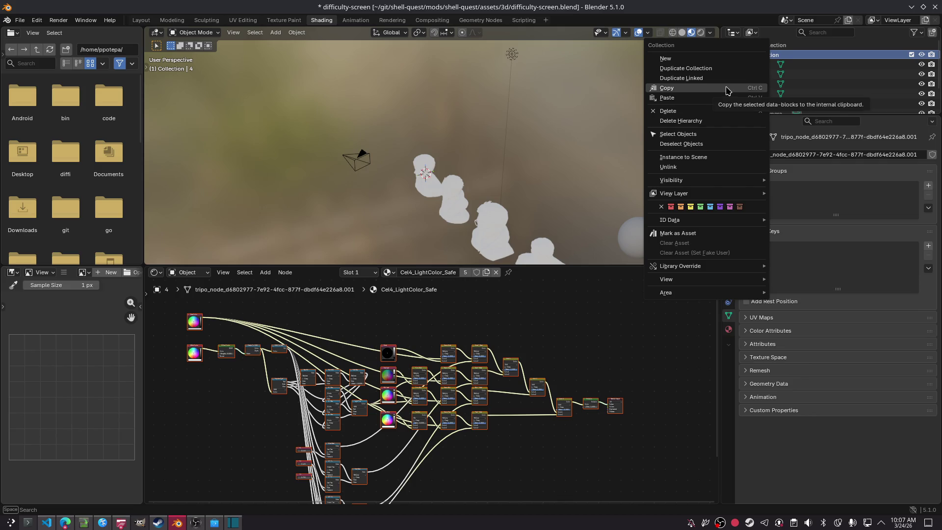
left_click(726, 58)
left_click(834, 64)
double_click(840, 66)
type("SO")
key("Return")
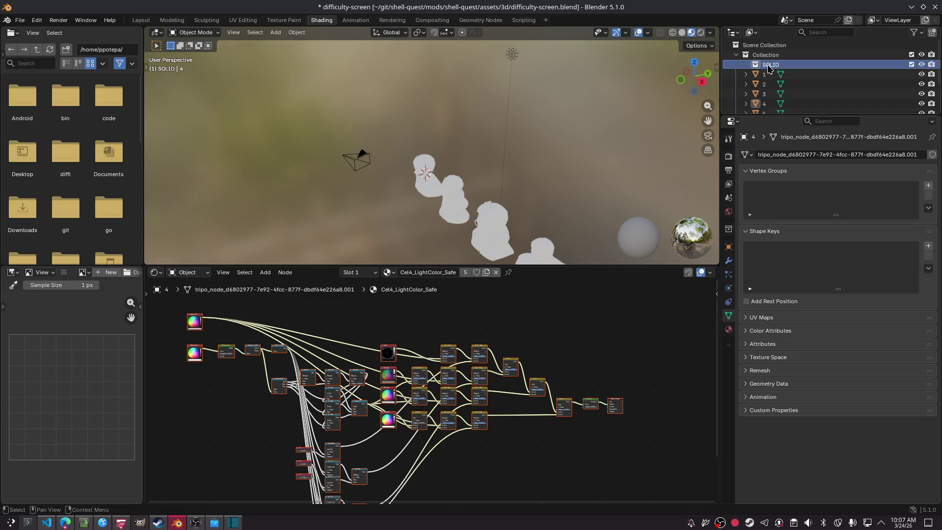
Move busts 1–5 into the SOLID collection.
left_click(805, 74)
scroll(803, 75, "down", 2)
left_click(803, 75, "shift")
scroll(803, 75, "up", 3)
left_click_drag(768, 77, 777, 66)
scroll(783, 105, "down", 2)
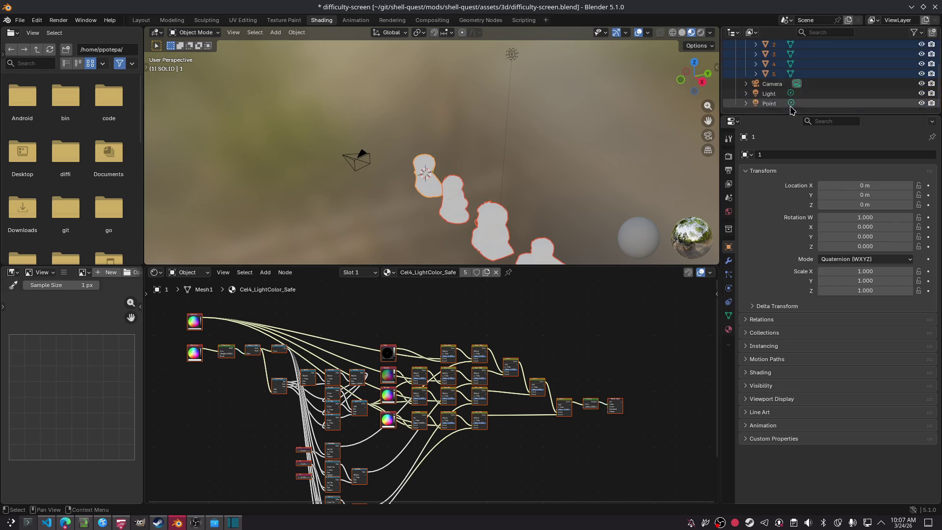
scroll(756, 62, "up", 2)
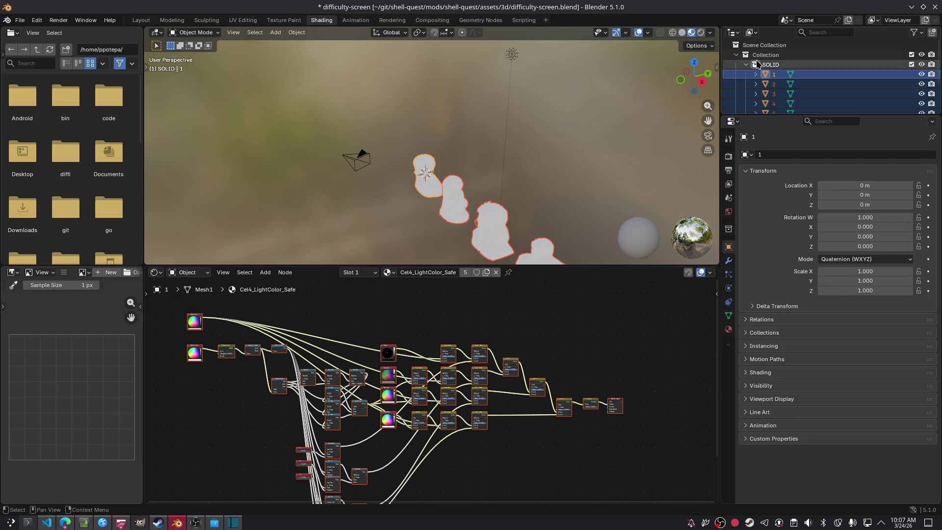
Create a second collection named LIGHT and move the Light and Point lamps into it.
right_click(758, 56)
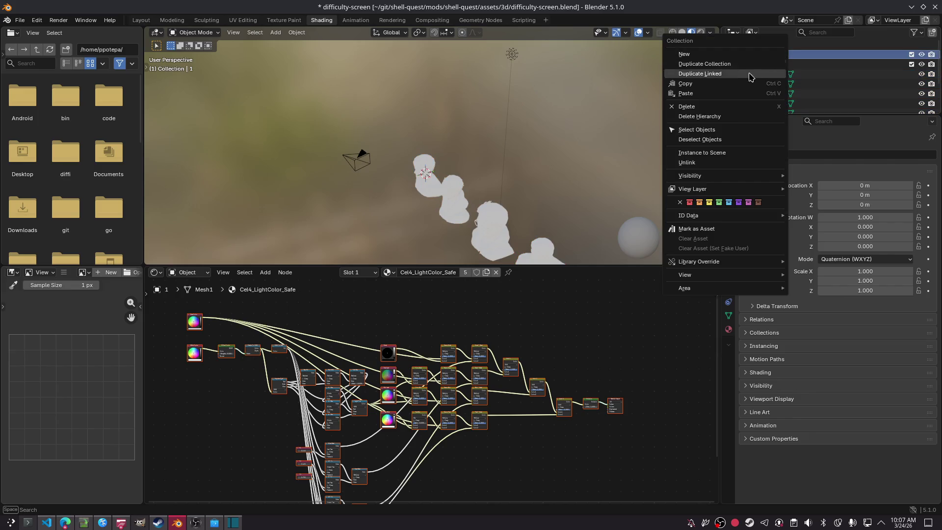
left_click(712, 55)
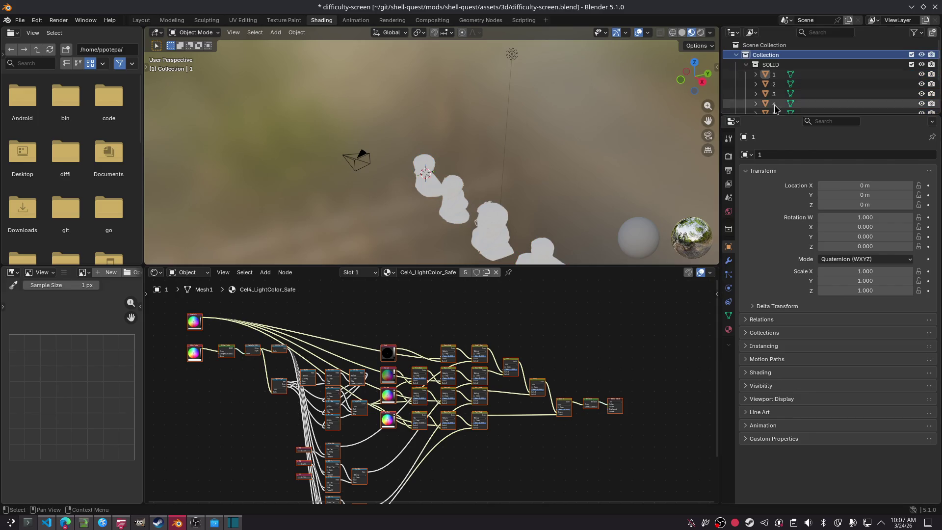
scroll(805, 90, "down", 2)
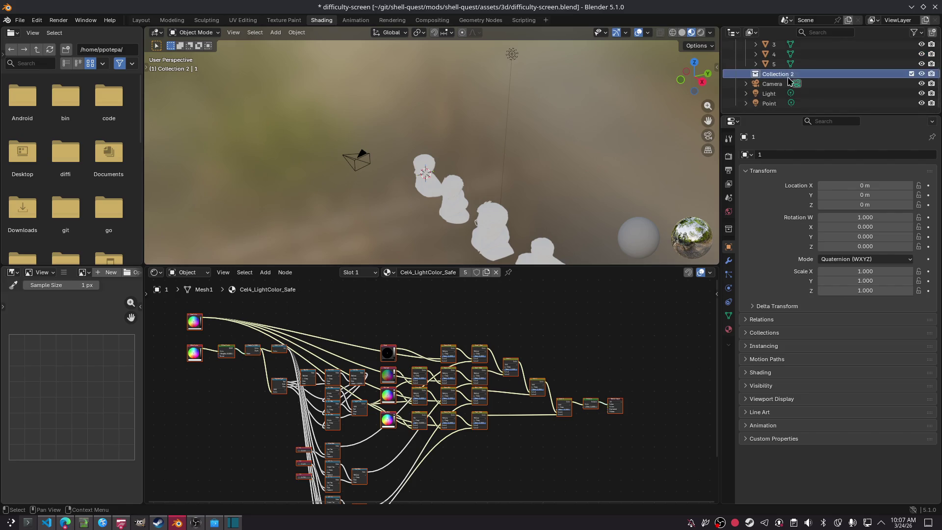
key("F2")
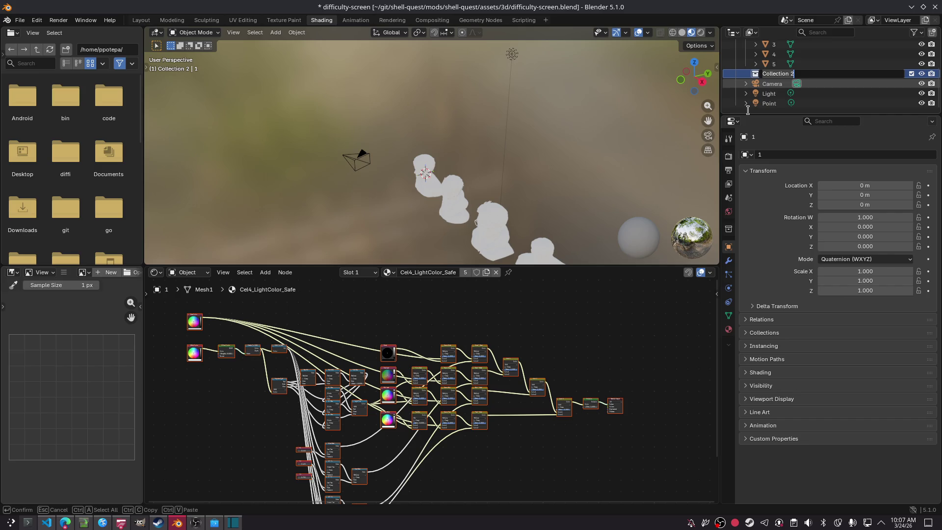
type("Li")
type("T")
key("Return")
left_click(768, 103)
left_click(771, 93, "shift")
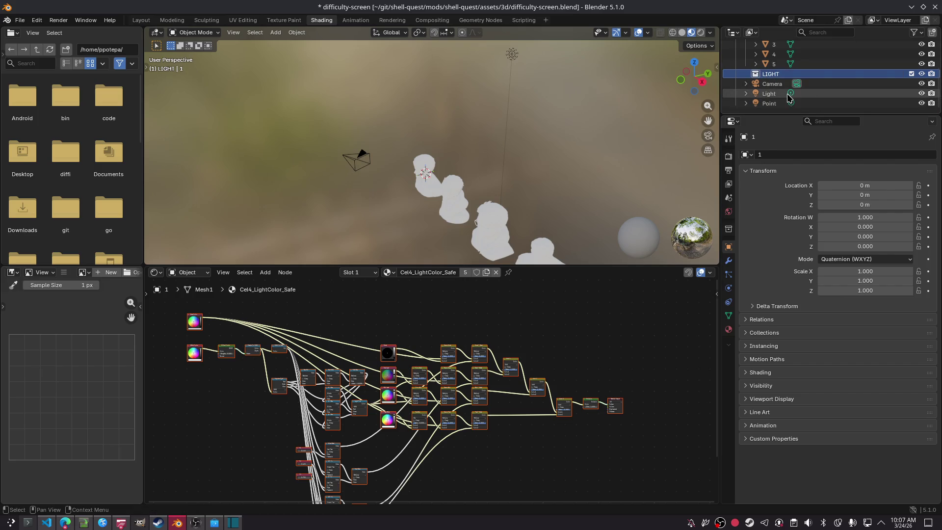
scroll(770, 96, "up", 4)
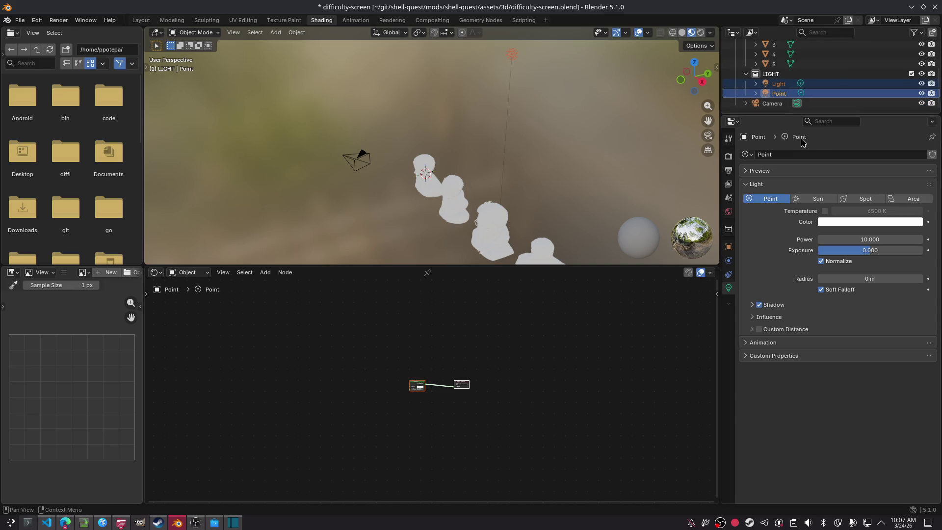
Clear the selection and save the file.
key("b")
left_click(611, 158)
key("ctrl+s")
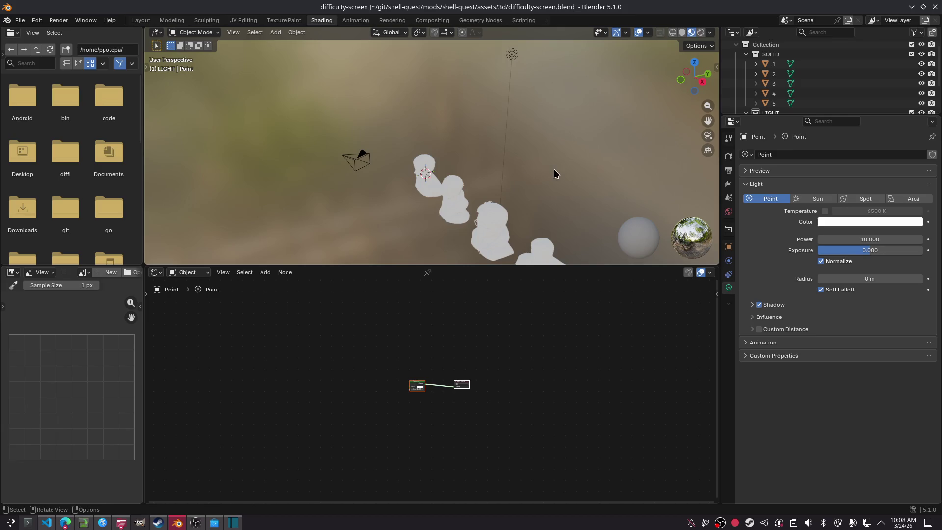
Orbit the viewport to face the row of busts and save again.
mouse_move(551, 168)
middle_mouse_down()
mouse_move(547, 152)
mouse_move(585, 145)
middle_mouse_up()
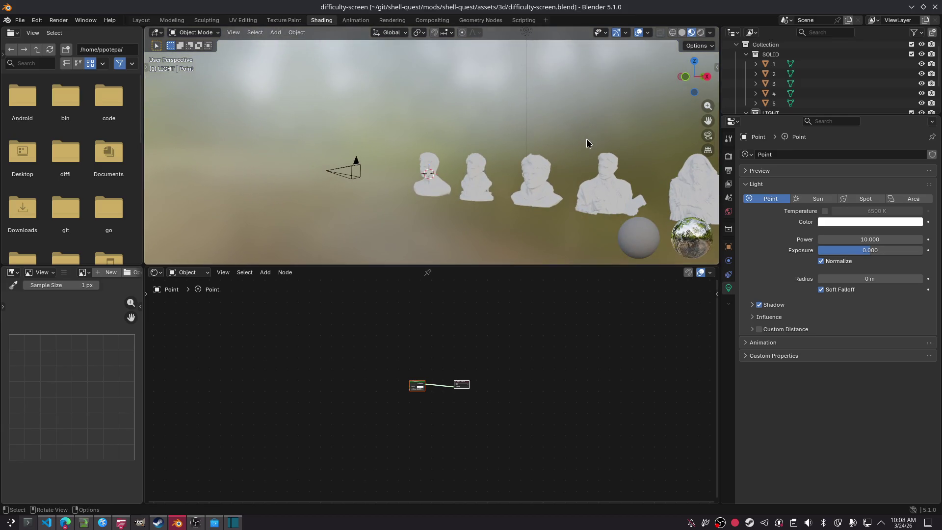
key("ctrl+s")
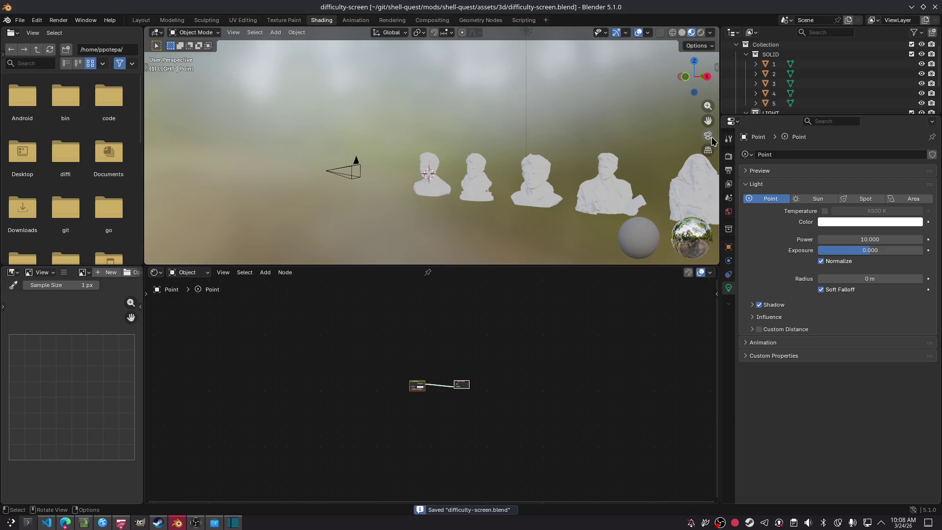
left_click(20, 20)
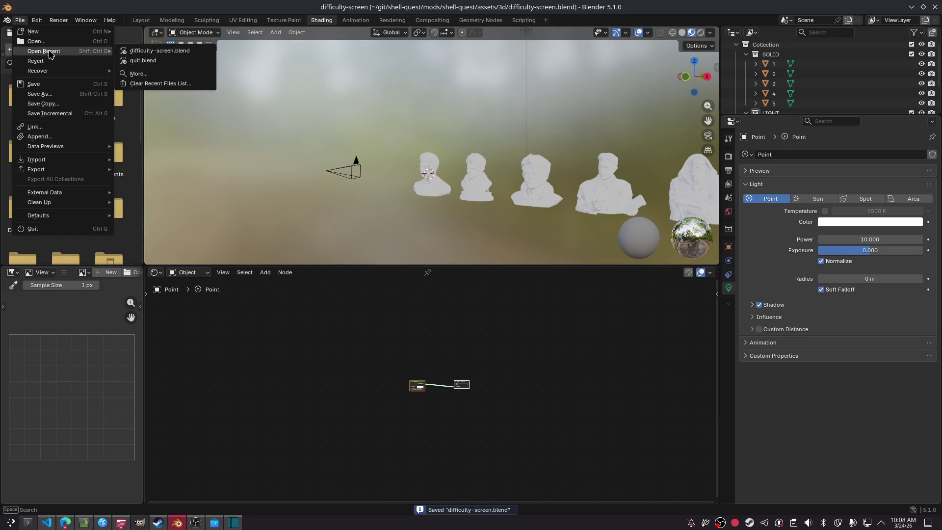
mouse_move(74, 75)
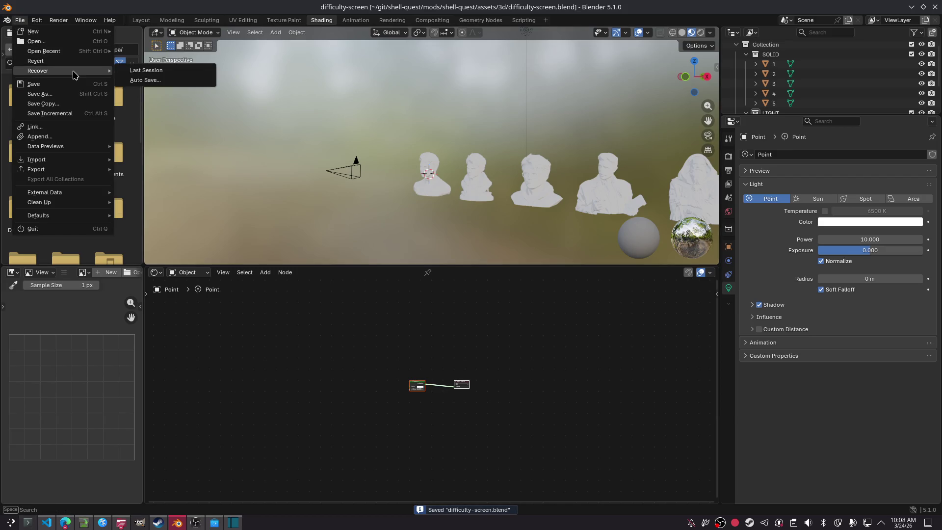
left_click(145, 80)
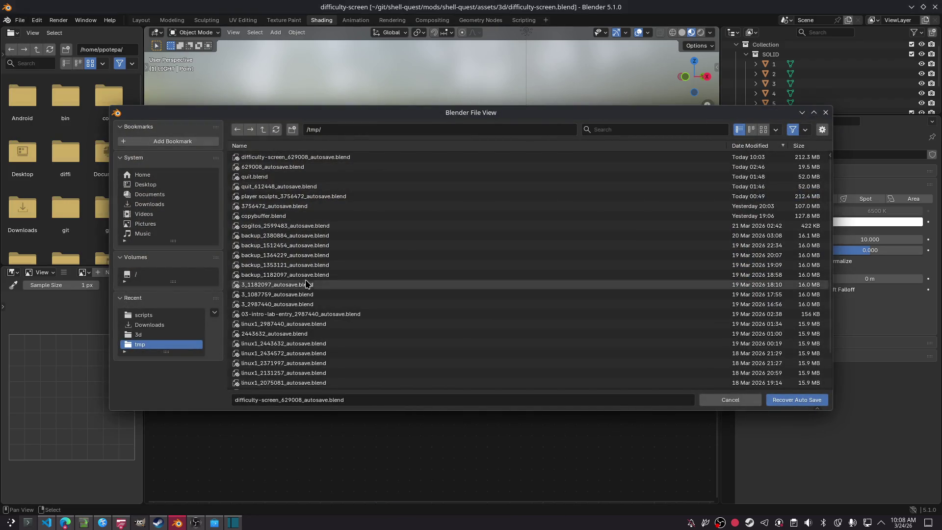
scroll(357, 271, "down", 2)
scroll(358, 260, "up", 2)
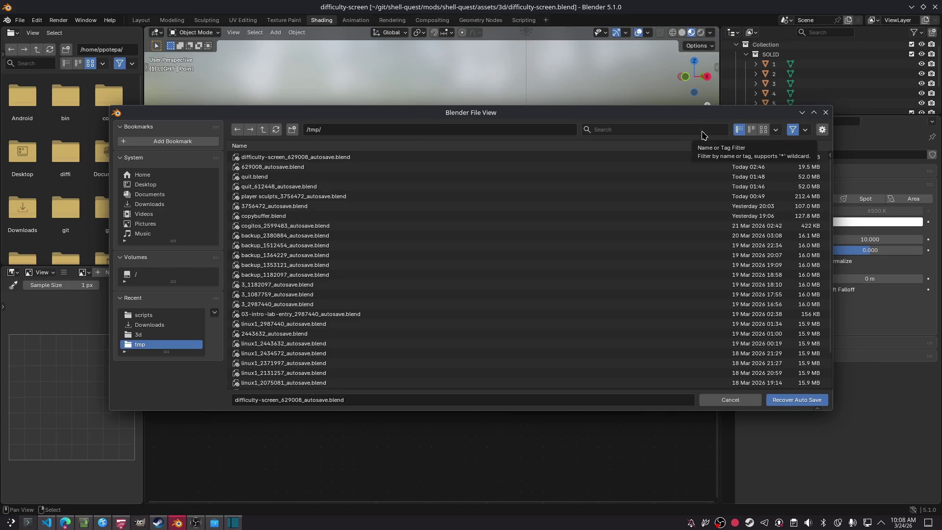
mouse_move(643, 117)
left_mouse_down()
mouse_move(584, 82)
mouse_move(624, 81)
left_mouse_up()
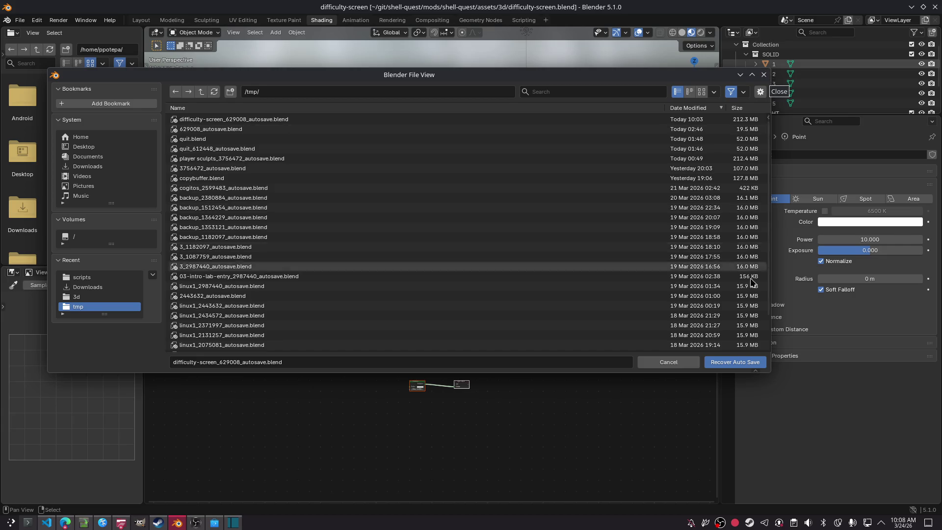
left_click(762, 76)
key("ctrl+s")
left_click(427, 194)
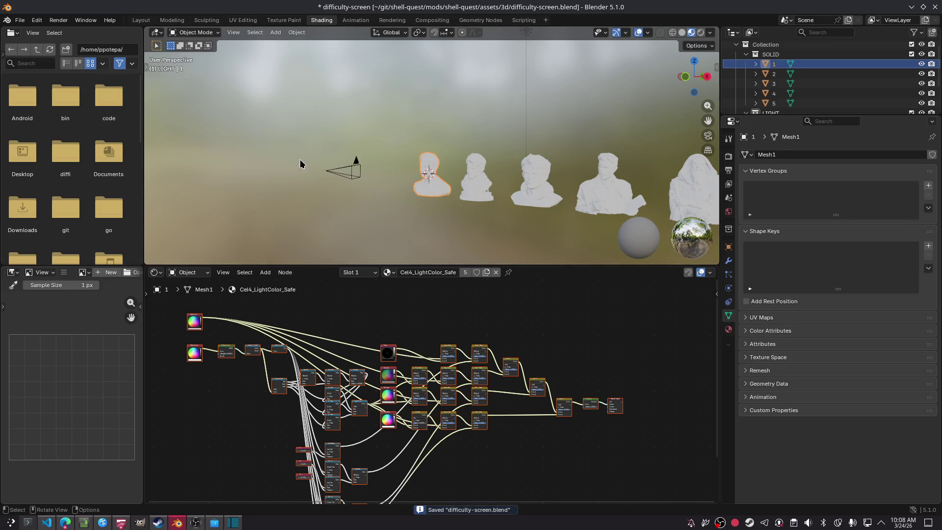
In the Layout workspace, cancel a trial move of bust 1 and select bust 4.
left_click(142, 20)
mouse_move(208, 259)
left_mouse_down()
mouse_move(246, 181)
mouse_move(257, 109)
left_mouse_up()
key("Escape")
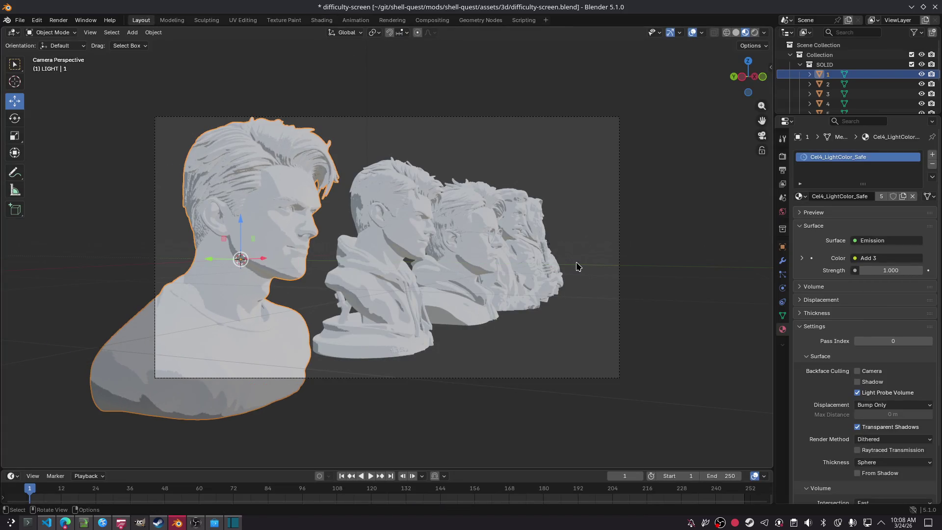
left_click(516, 288)
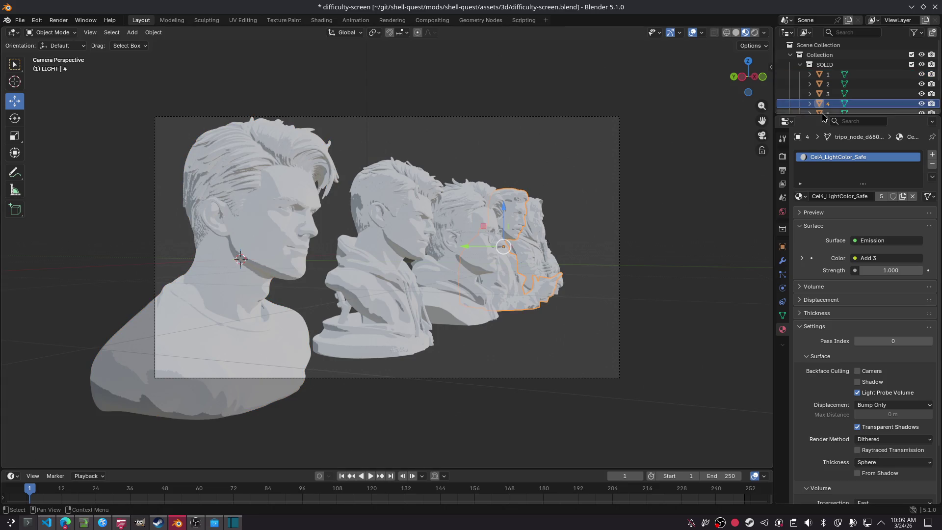
scroll(854, 90, "down", 3)
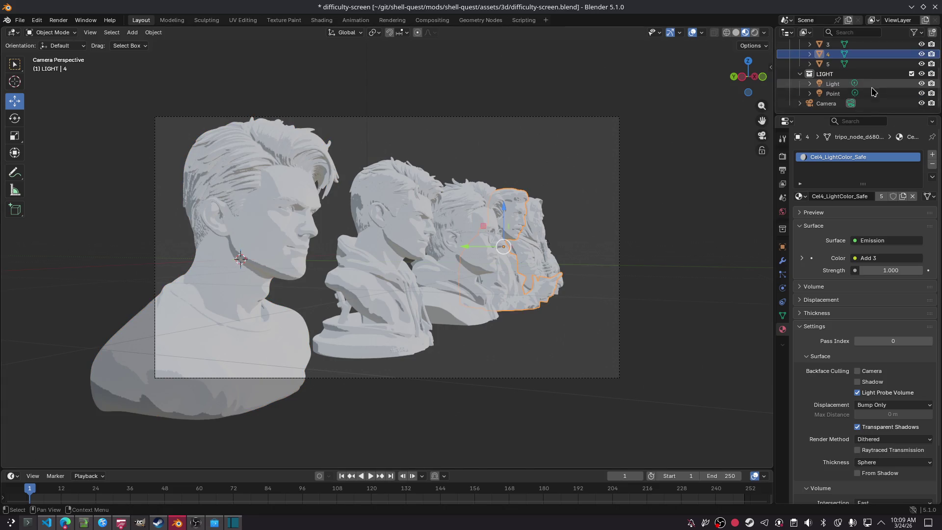
Tint the Point lamp pink and the Light lamp red.
left_click(833, 93)
left_click(886, 222)
mouse_move(869, 101)
left_mouse_down()
mouse_move(882, 114)
mouse_move(899, 97)
left_mouse_up()
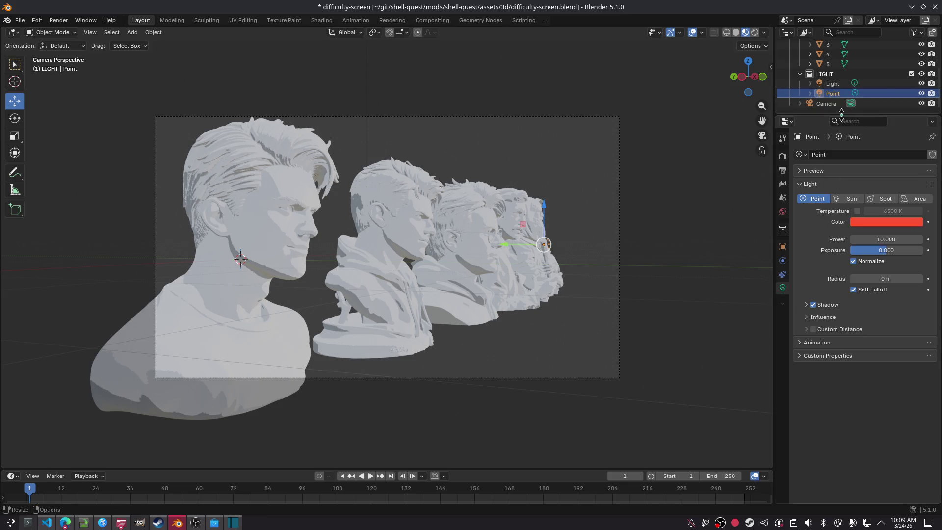
left_click(862, 84)
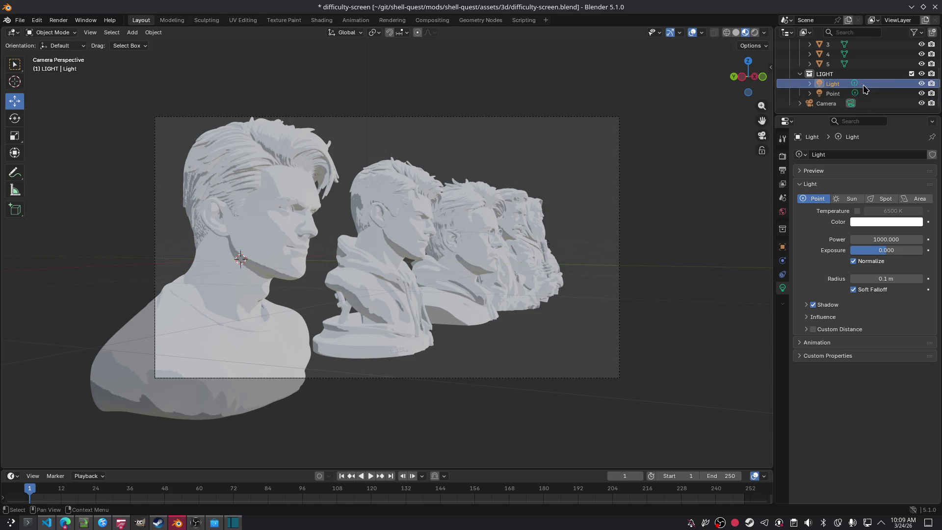
left_click(886, 222)
mouse_move(869, 99)
left_mouse_down()
mouse_move(874, 138)
mouse_move(878, 120)
left_mouse_up()
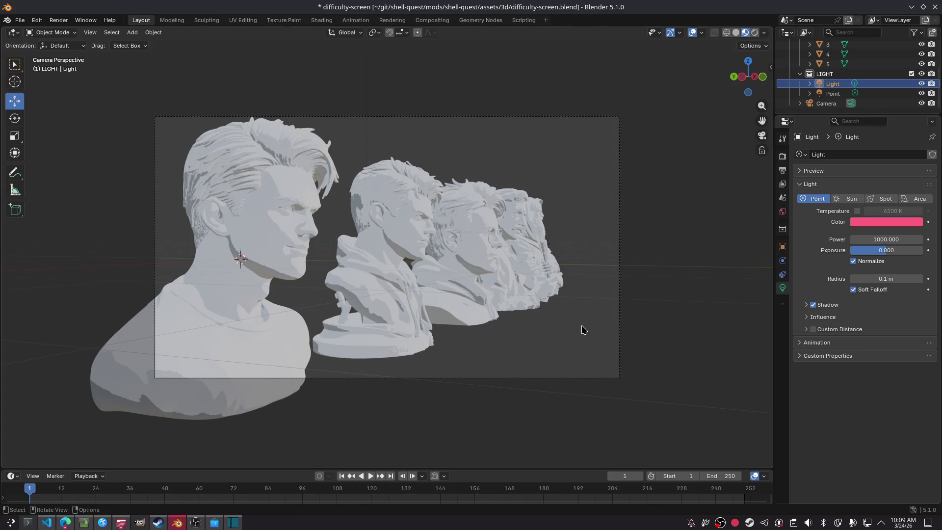
Deselect everything and show the Light's position and rotation settings.
left_click(697, 198)
left_click(782, 247)
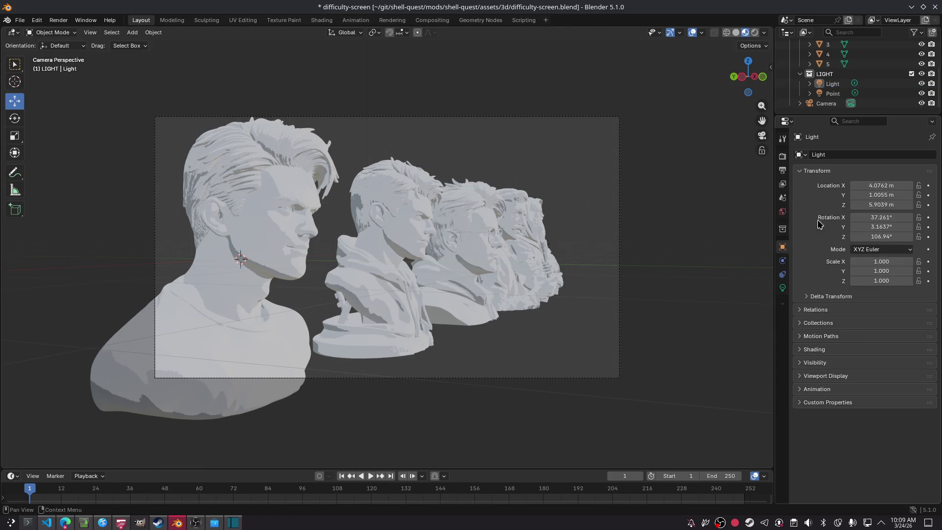
left_click(524, 19)
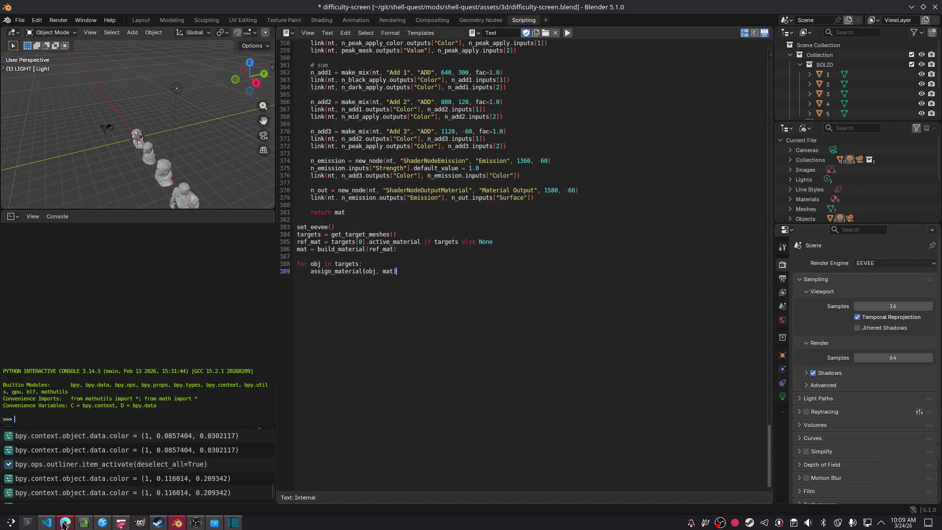
Paste the cel-shader script into the ChatGPT message box.
left_click(65, 523)
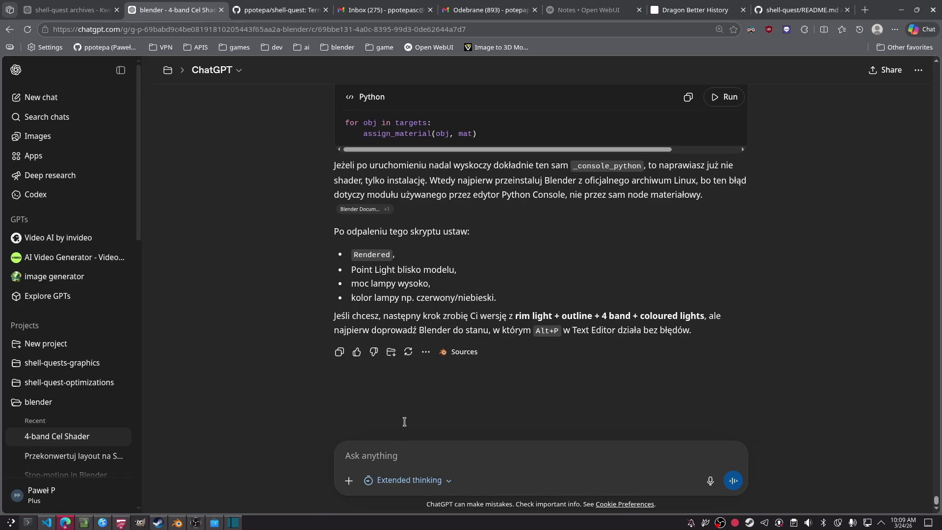
key("ctrl+v")
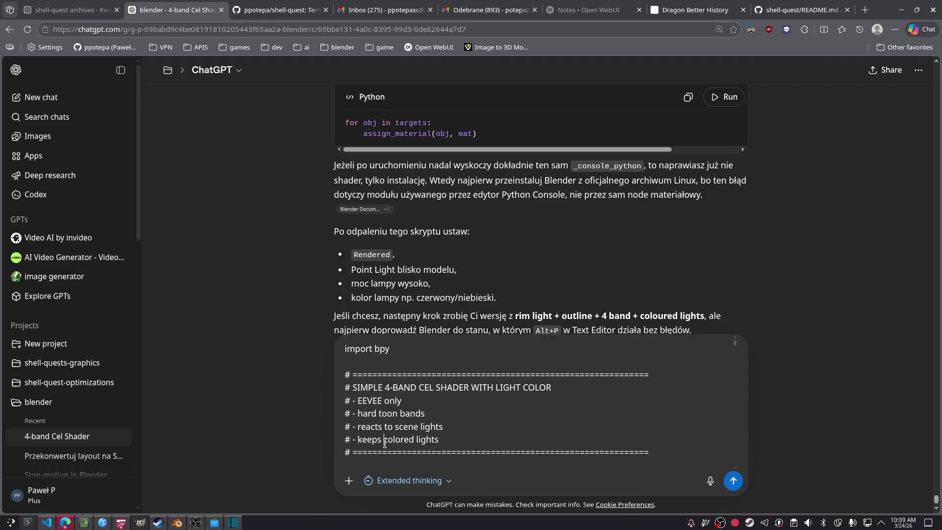
scroll(405, 464, "down", 5)
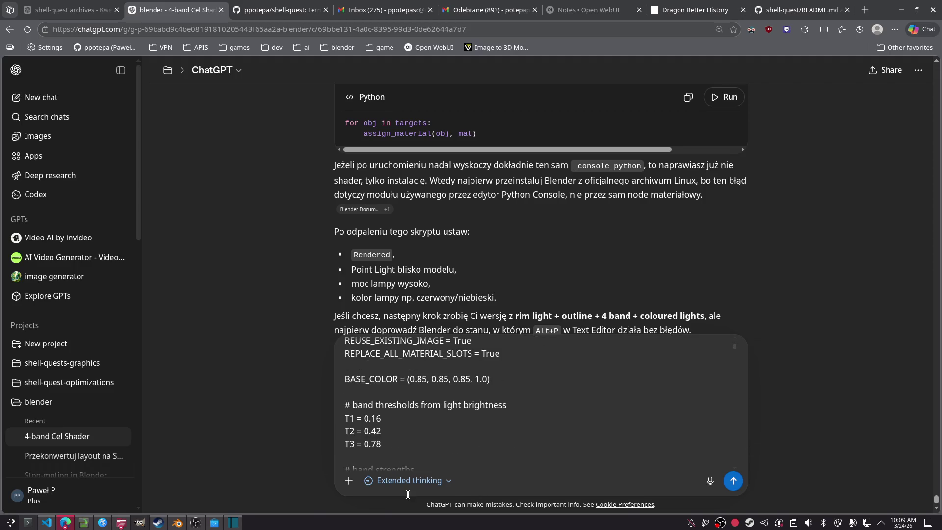
scroll(408, 494, "down", 5)
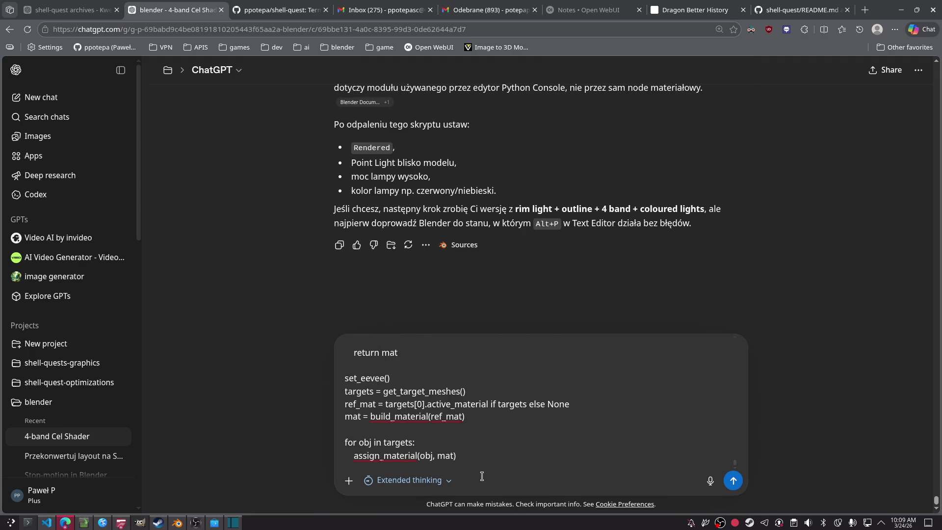
Start a note line 'this s… shade' below the script while reviewing its last lines.
key("shift+Return")
key("shift+Return")
type("this s")
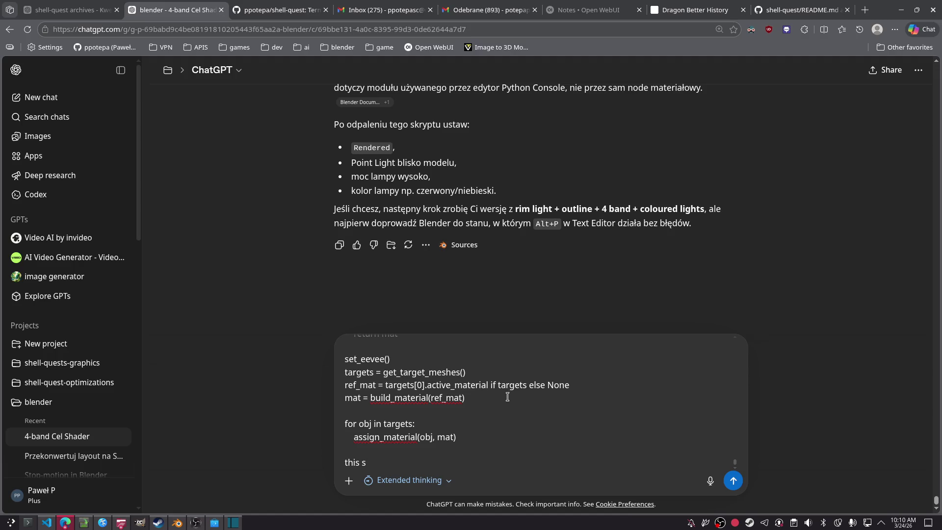
scroll(507, 395, "down", 1)
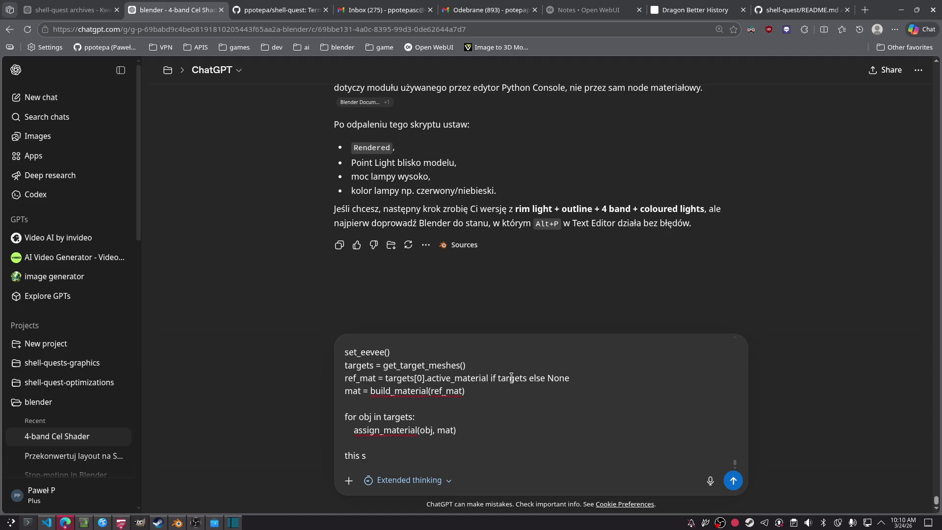
left_click_drag(399, 458, 378, 353)
left_click(485, 382)
scroll(453, 426, "up", 5)
scroll(453, 426, "up", 5)
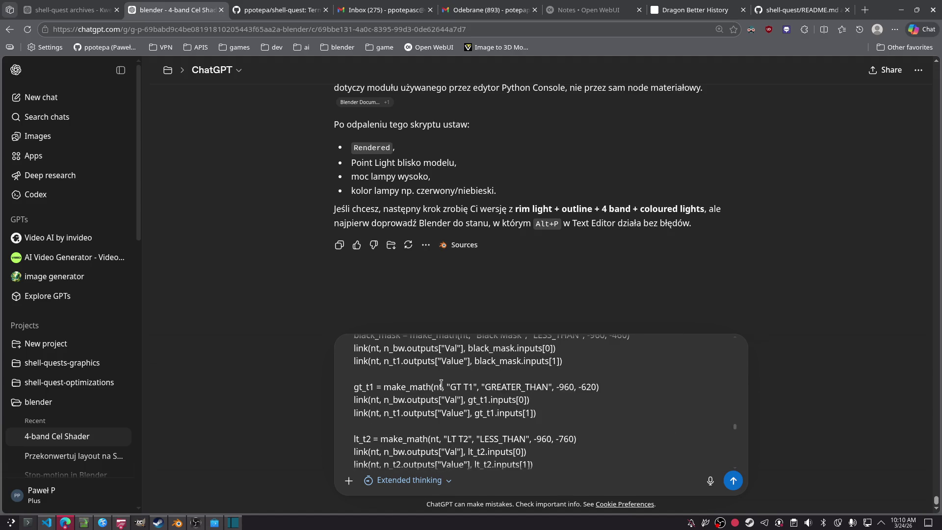
scroll(441, 384, "up", 3)
scroll(456, 374, "down", 10)
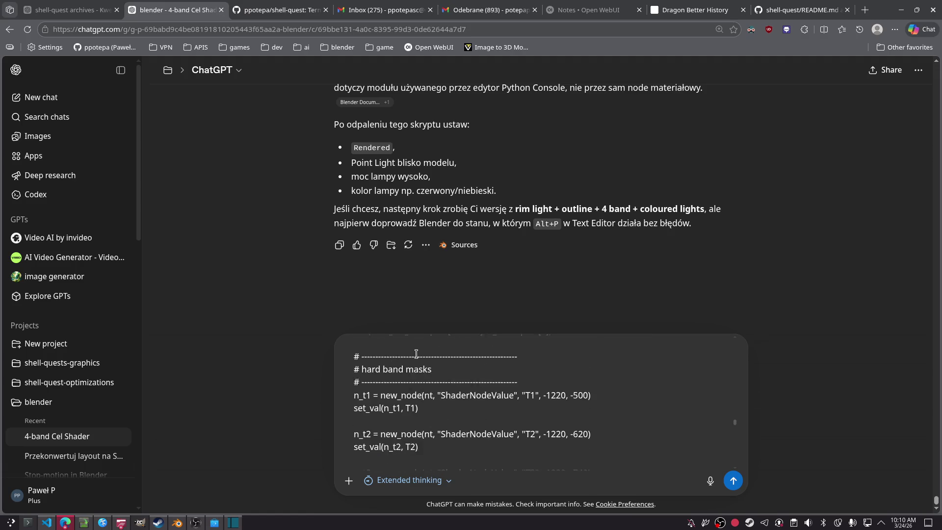
scroll(456, 374, "down", 15)
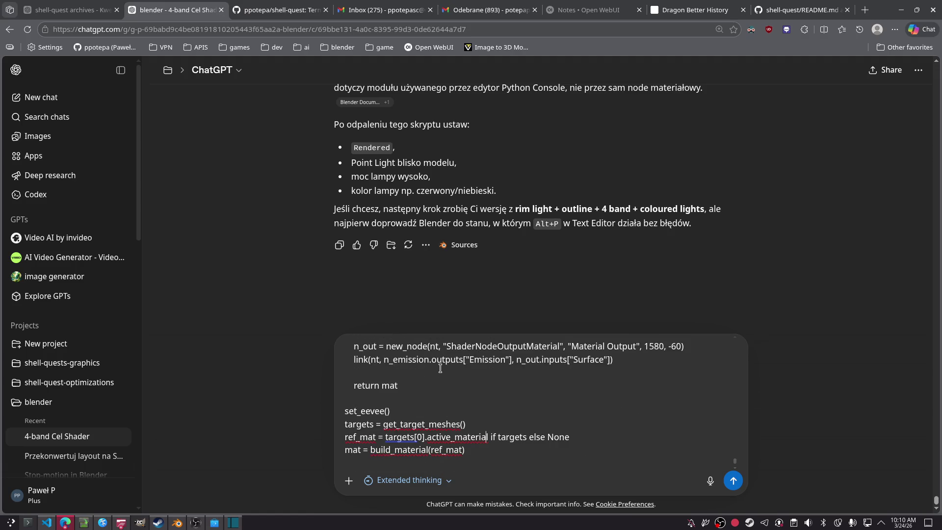
scroll(499, 397, "down", 2)
type("this")
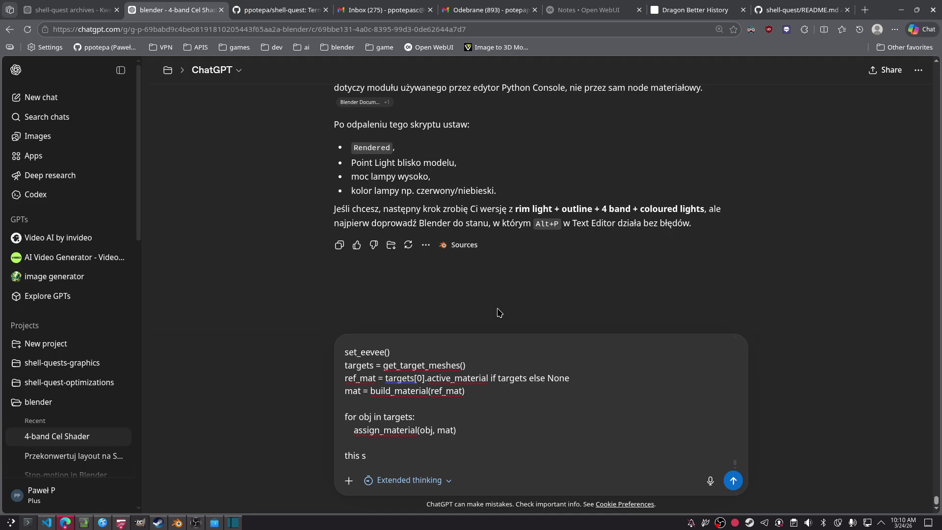
type("shade")
key("alt+Tab")
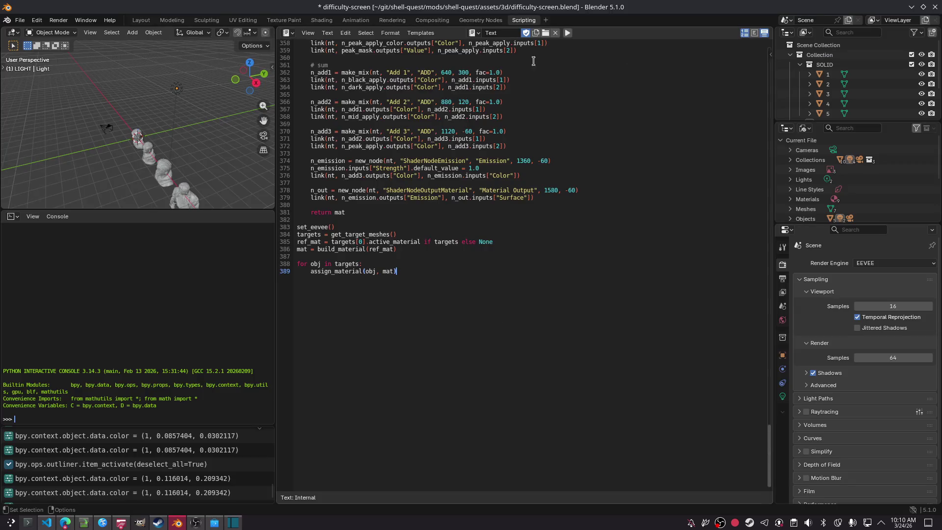
Back in Layout, select the Light and raise its exposure.
scroll(850, 100, "down", 2)
left_click(833, 90)
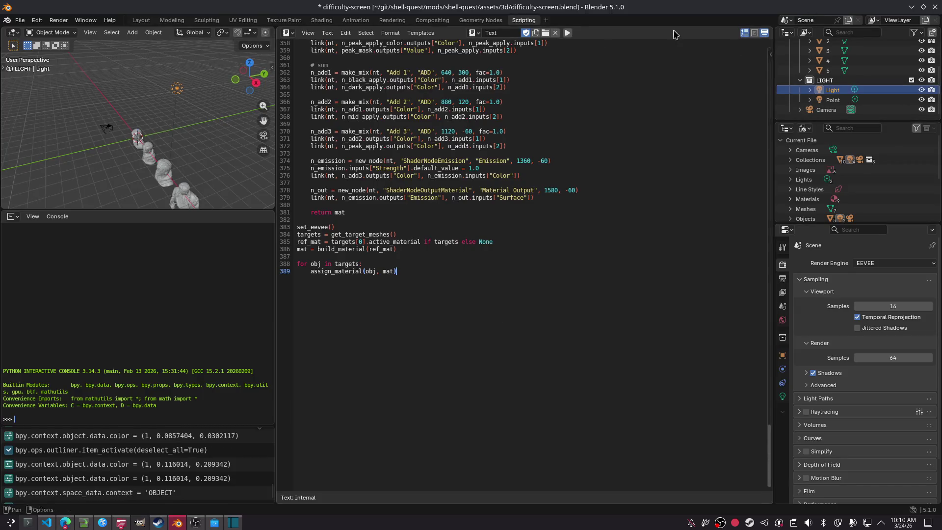
left_click(140, 22)
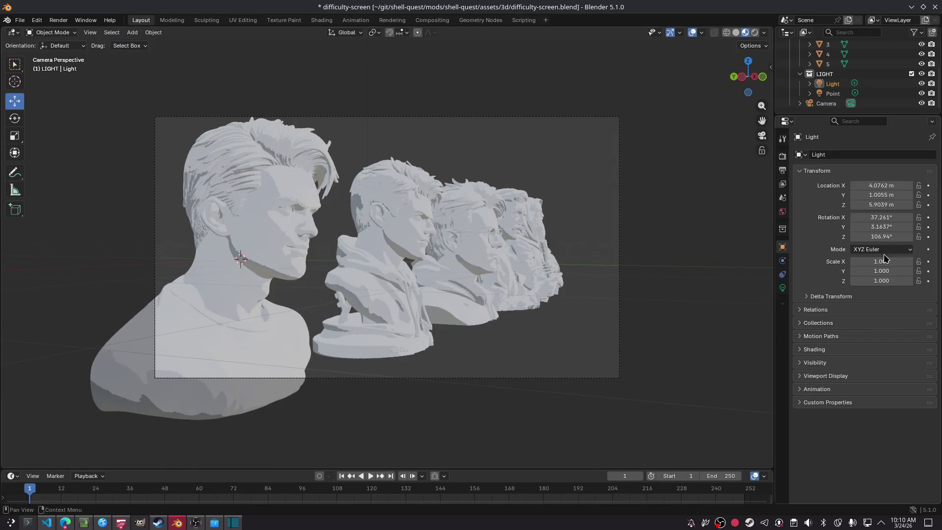
left_click(783, 288)
mouse_move(884, 250)
left_mouse_down()
mouse_move(859, 250)
mouse_move(922, 250)
mouse_move(866, 250)
left_mouse_up()
Delete the Point lamp from the LIGHT collection.
left_click(853, 94)
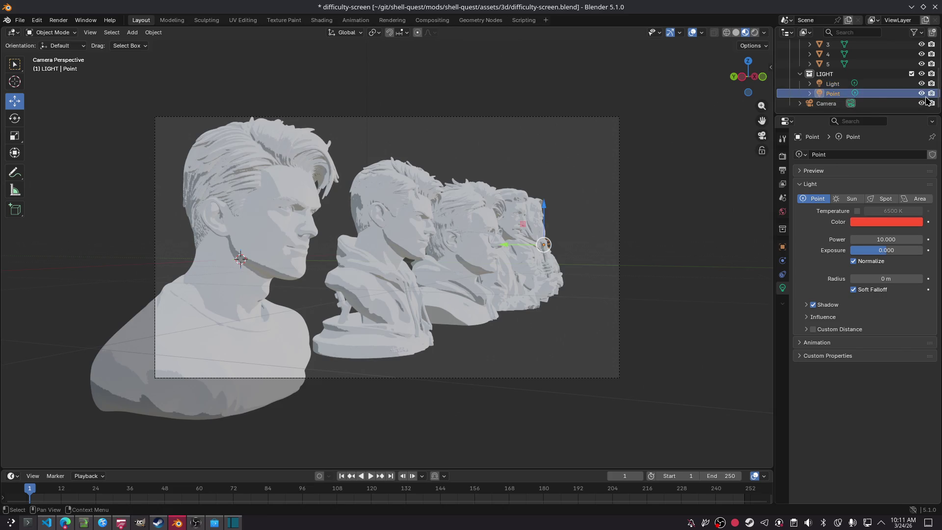
right_click(867, 95)
left_click(835, 121)
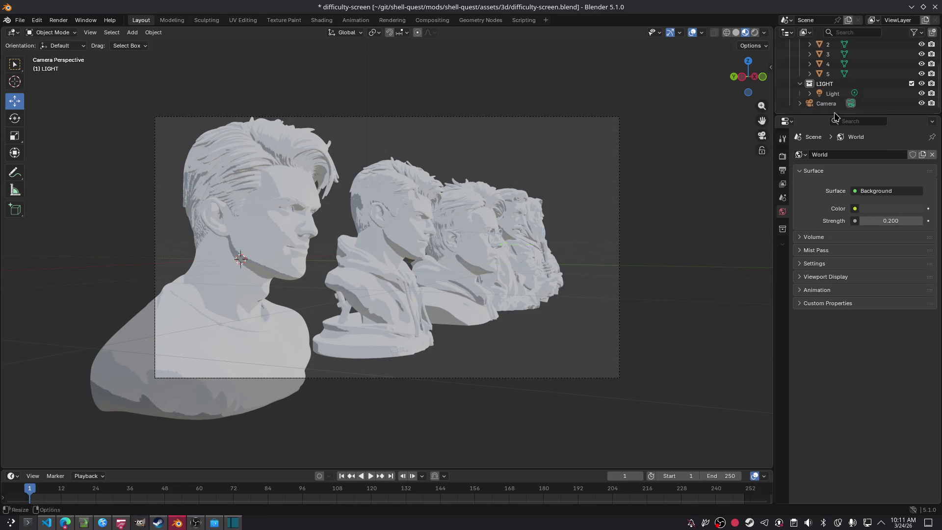
Lower the Light's exposure to -3.067 (power 968.4) and render a test image.
left_click(833, 83)
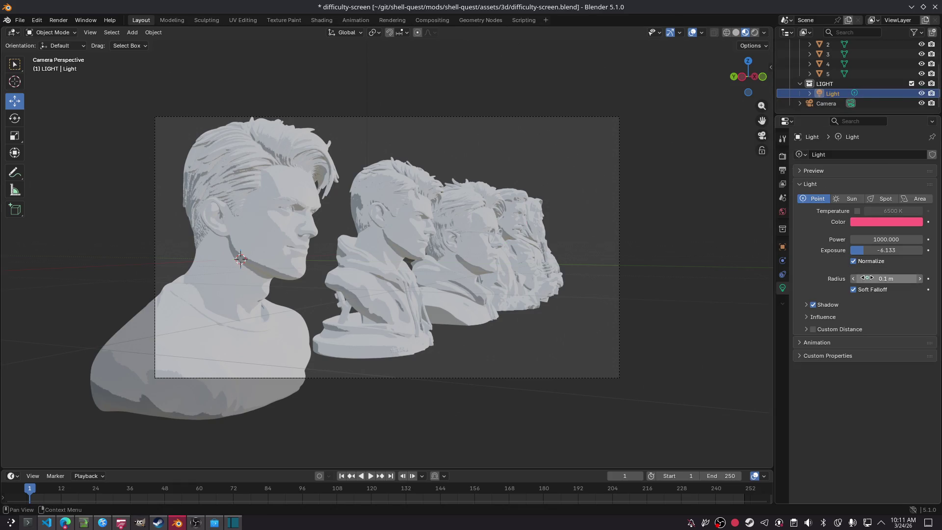
mouse_move(866, 250)
left_mouse_down()
mouse_move(834, 250)
mouse_move(893, 251)
mouse_move(879, 240)
mouse_move(904, 227)
left_mouse_up()
key("F12")
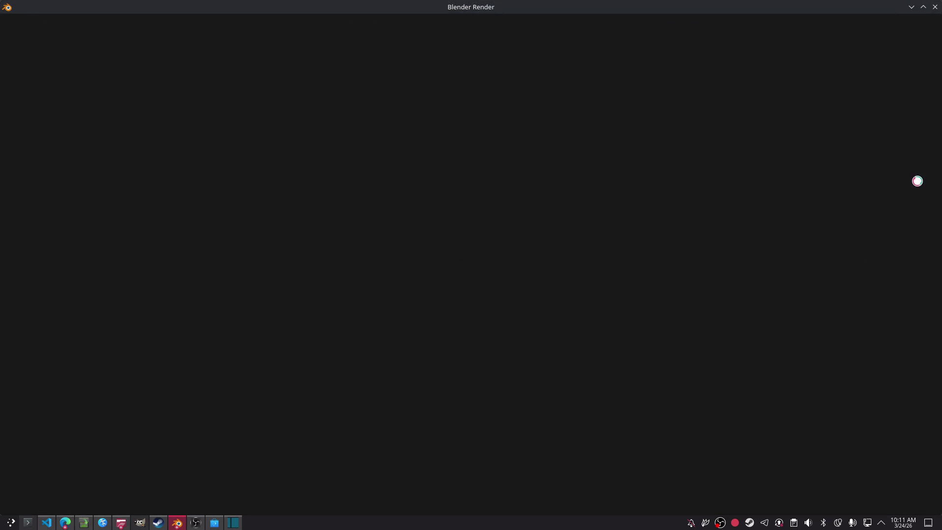
left_click(935, 7)
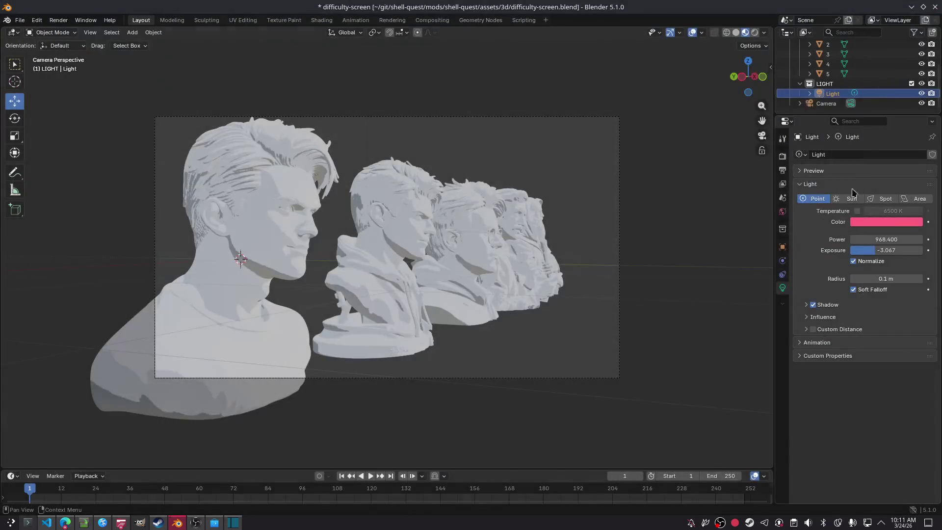
Switch to Rendered shading, raise the Light's exposure so the busts glow pink, and save.
left_click(754, 36)
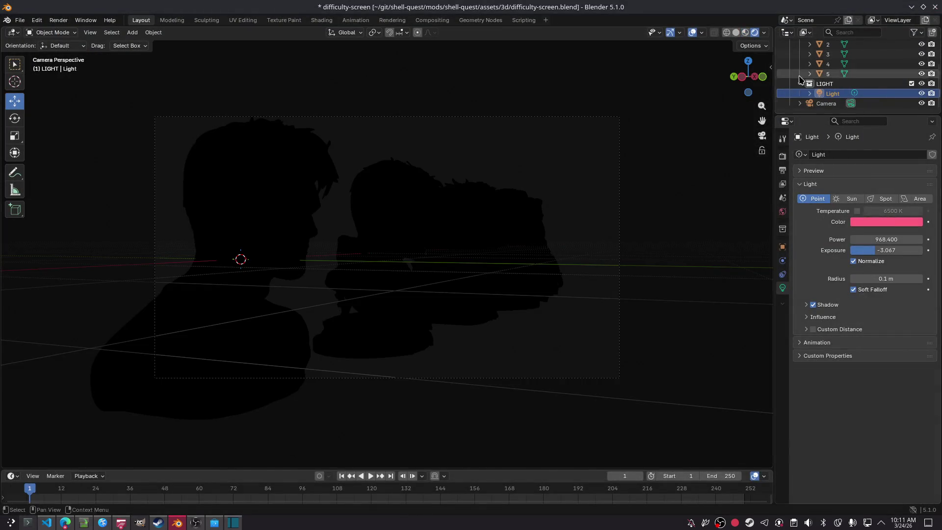
left_click_drag(892, 254, 923, 254)
key("ctrl+s")
left_click(673, 208)
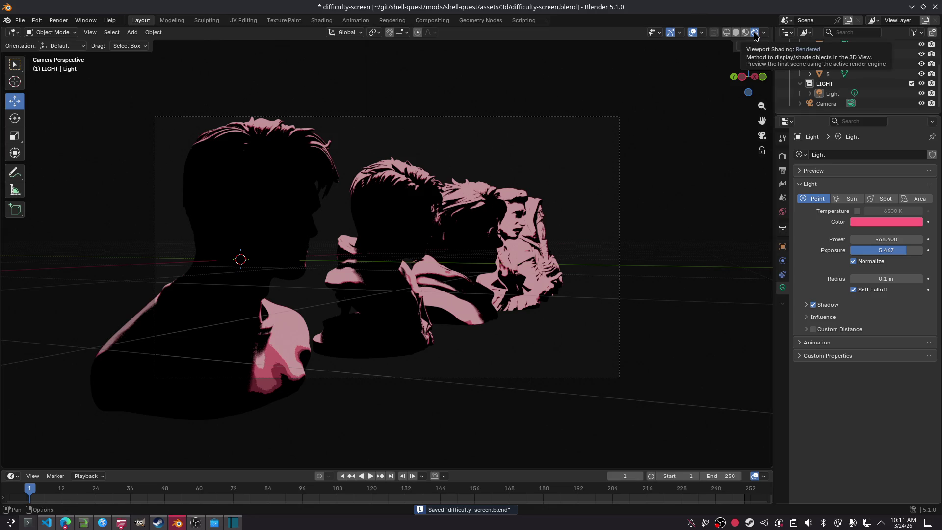
Give the Light power 991.8, a pale pinkish-lavender colour, and exposure 0.267.
left_click_drag(859, 240, 885, 239)
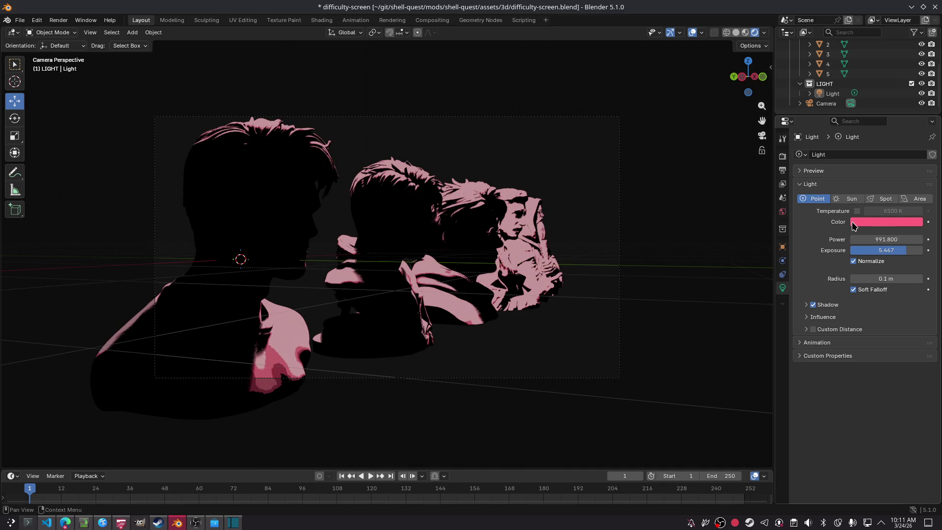
left_click(886, 222)
left_click(879, 91)
left_click_drag(879, 91, 874, 101)
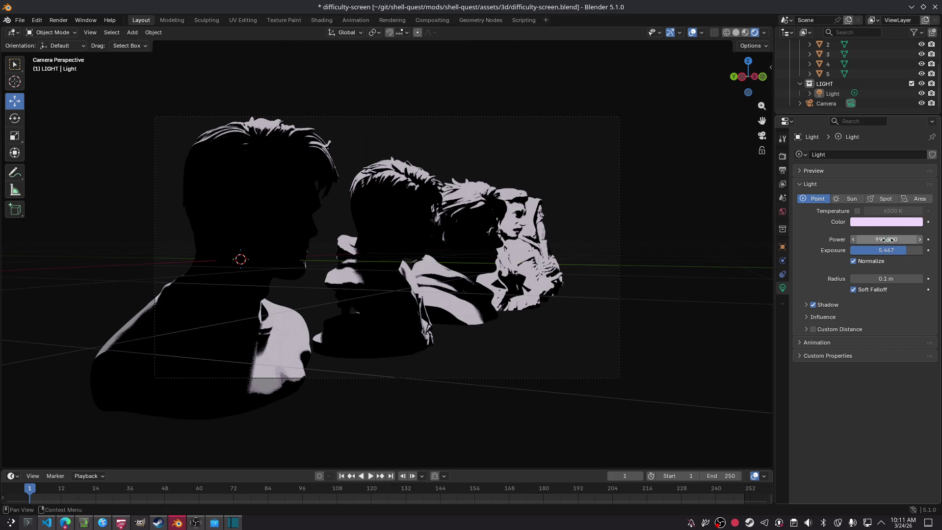
mouse_move(911, 250)
left_mouse_down()
mouse_move(876, 250)
mouse_move(888, 250)
left_mouse_up()
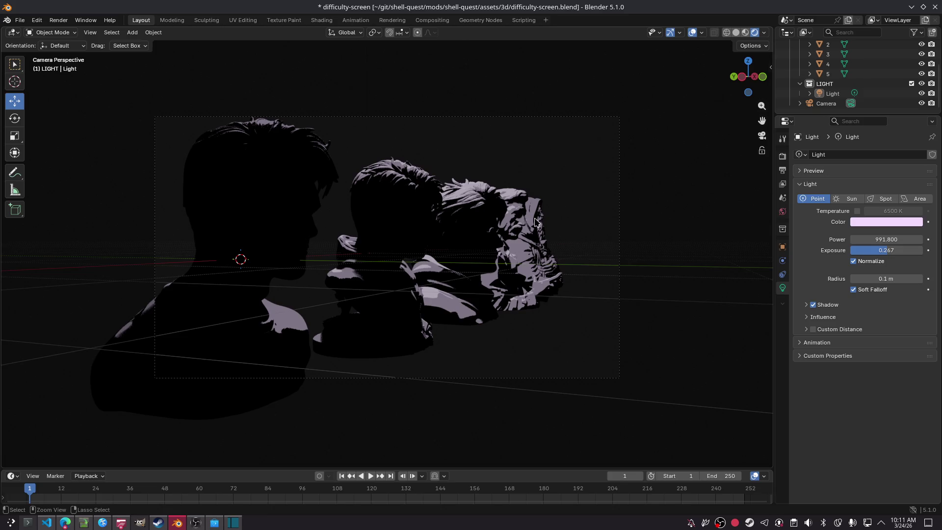
Walk the view up close to the hooded figure and save the file.
key("shift+grave")
key("w")
key("a")
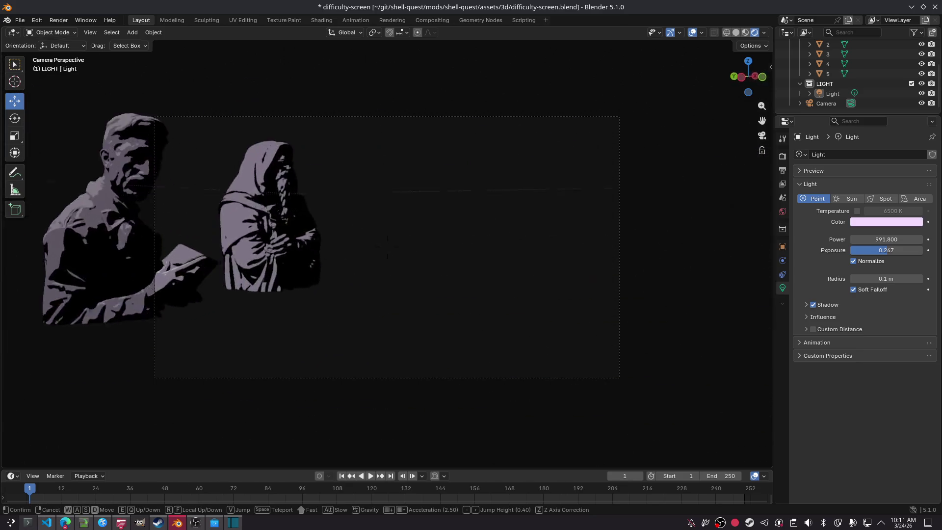
key("w")
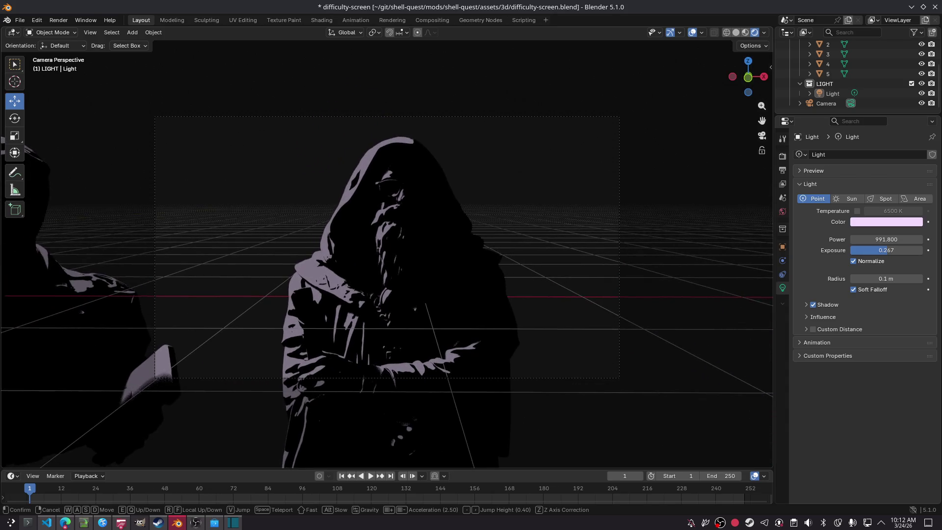
left_click(620, 152)
key("ctrl+s")
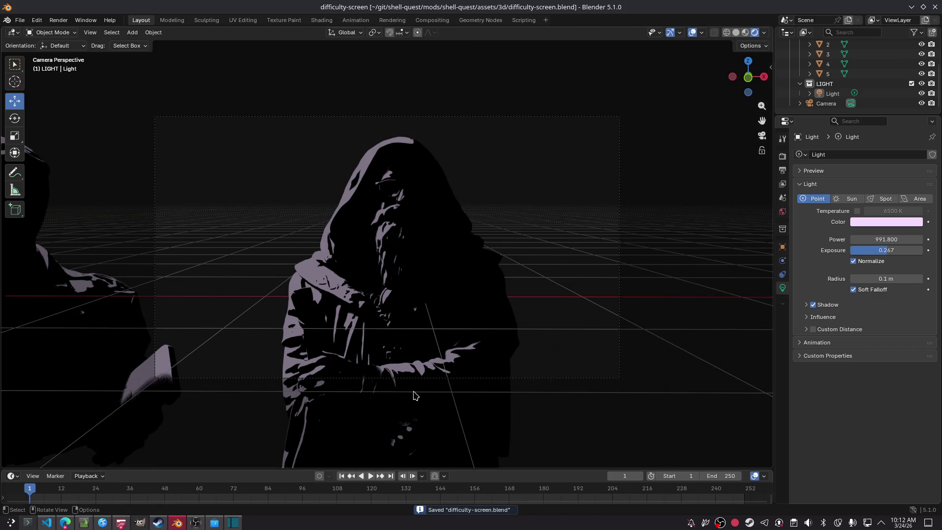
Select the hooded bust, then the Light, checking its location 4.0762, 1.0055, 5.9039 m.
left_click(382, 282)
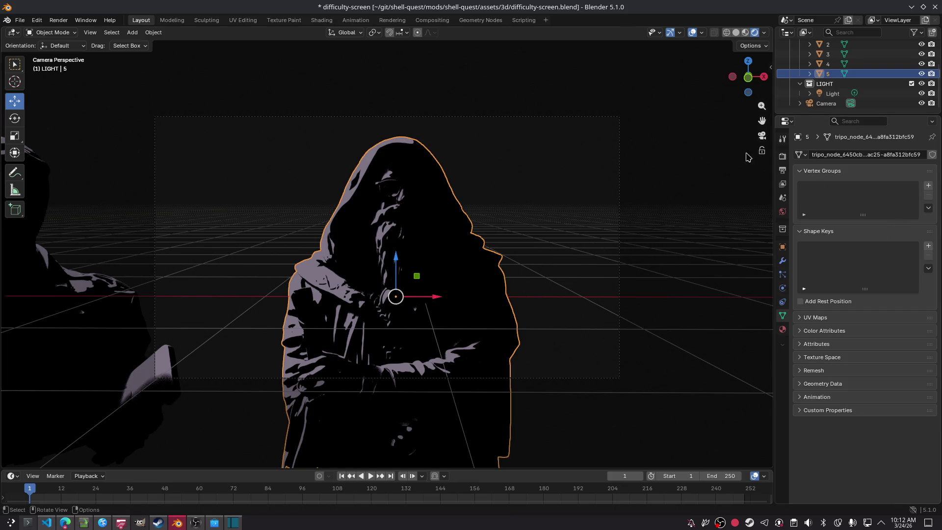
left_click(833, 93)
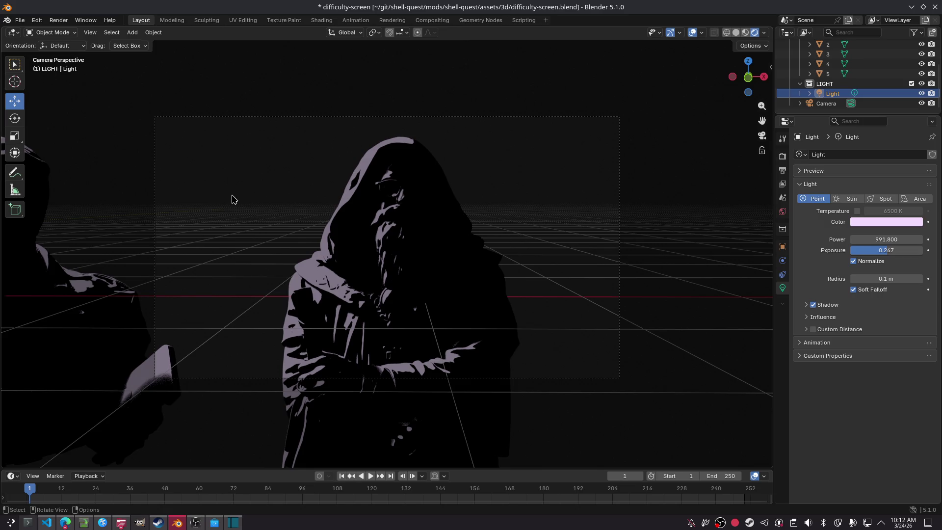
scroll(232, 199, "down", 5)
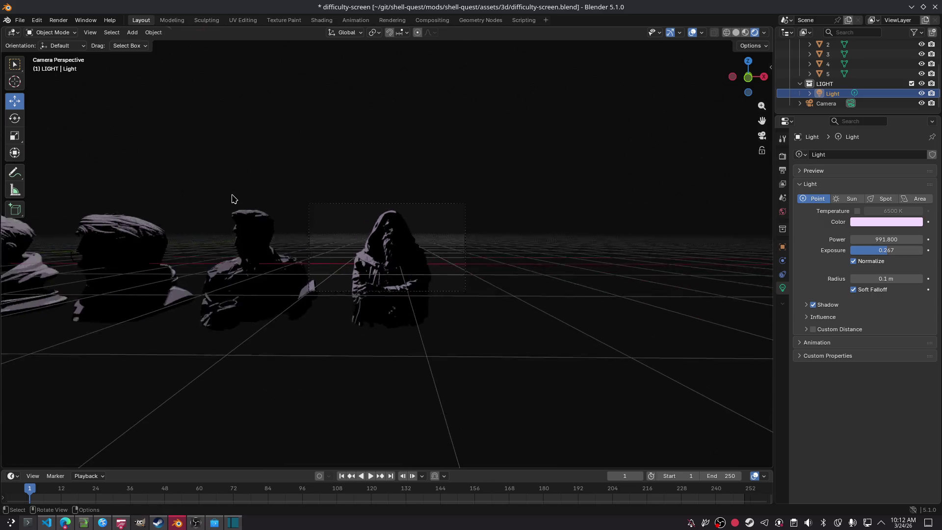
scroll(234, 196, "up", 5)
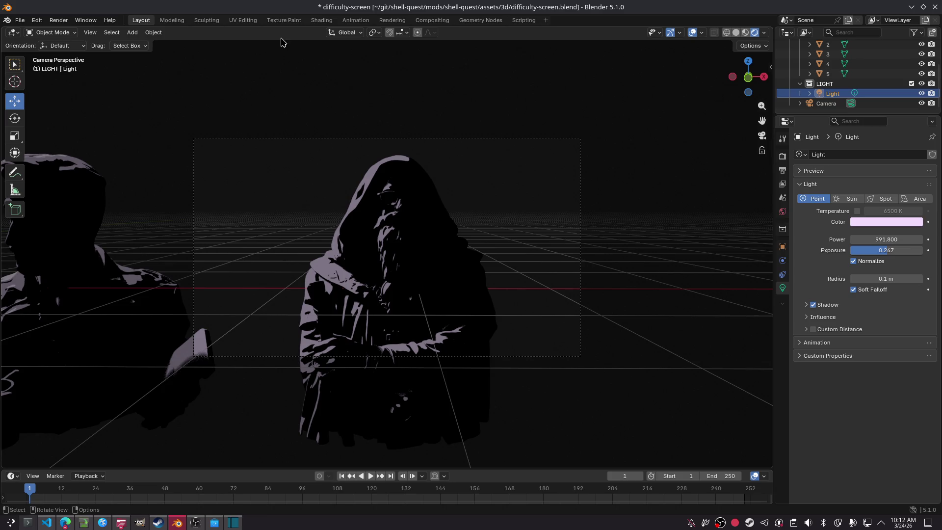
left_click(448, 308)
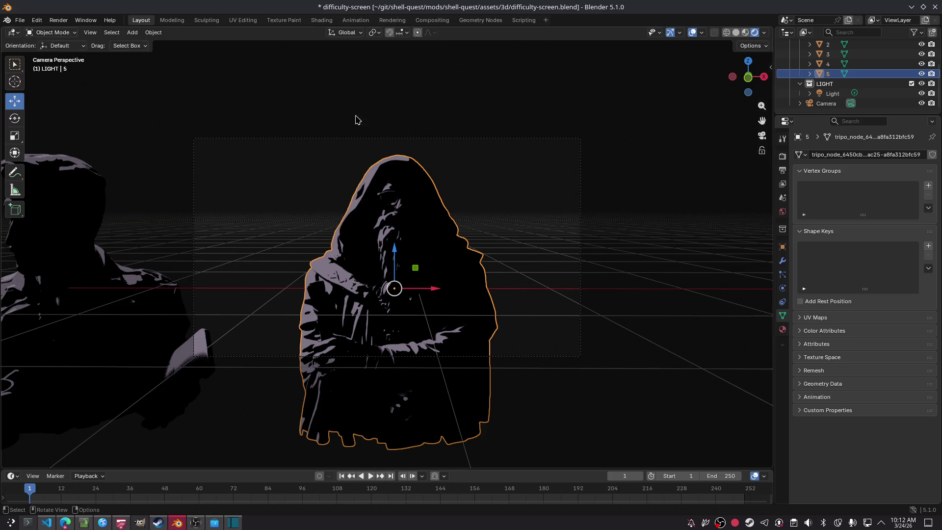
left_click(850, 96)
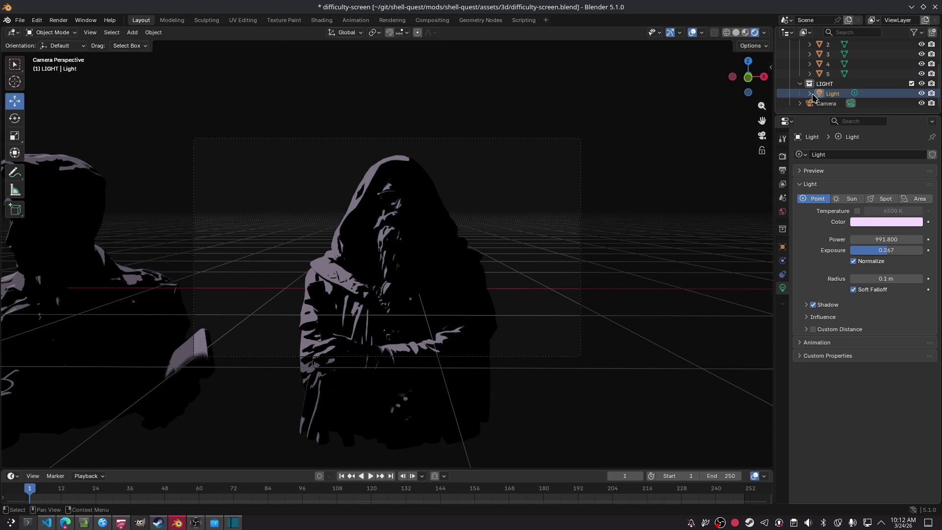
left_click(820, 96)
left_click(811, 94)
left_click(810, 93)
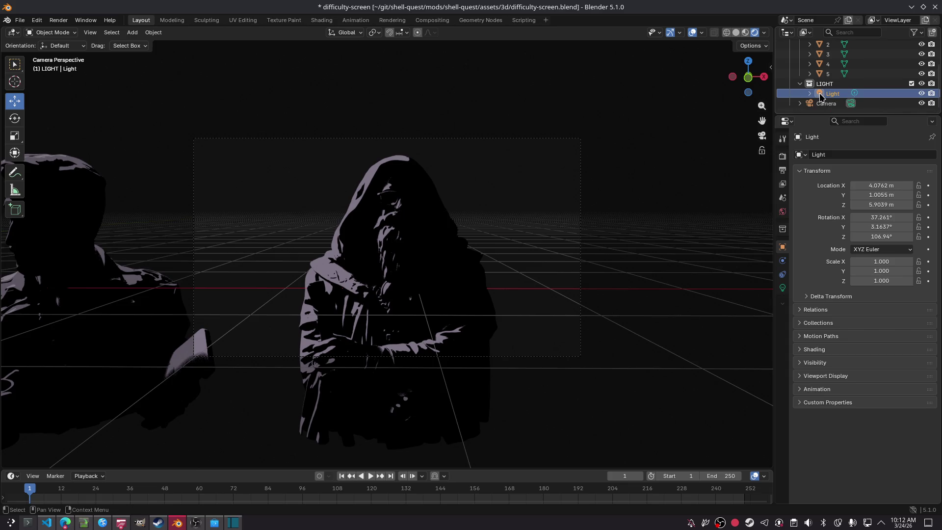
Hide and reshow the Light to compare, then switch to Top Orthographic view.
left_click(922, 94)
left_click(922, 93)
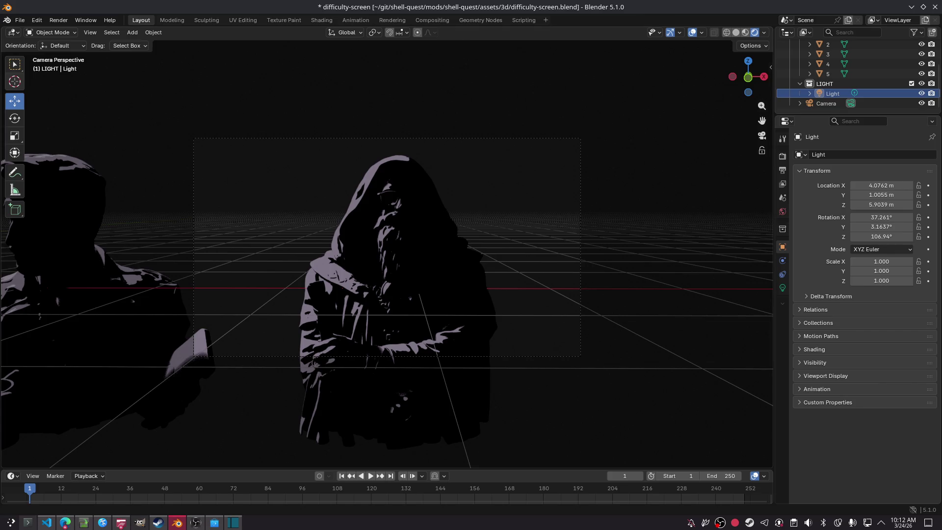
left_click(746, 63)
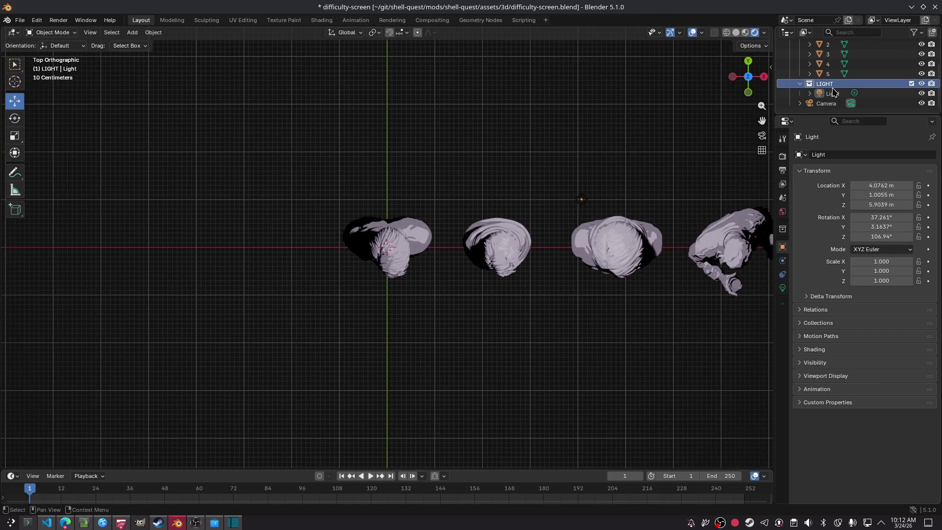
Slide the Light along X to about 7.8 m and in Y to line up with the busts.
left_click(859, 96)
left_click_drag(622, 201, 801, 200)
middle_click_drag(414, 155, 57, 101, "shift")
mouse_move(366, 110)
left_mouse_down()
mouse_move(393, 150)
mouse_move(397, 189)
mouse_move(449, 195)
left_mouse_up()
Duplicate the Light as Light.001 and place it farther right along X.
key("ctrl+c")
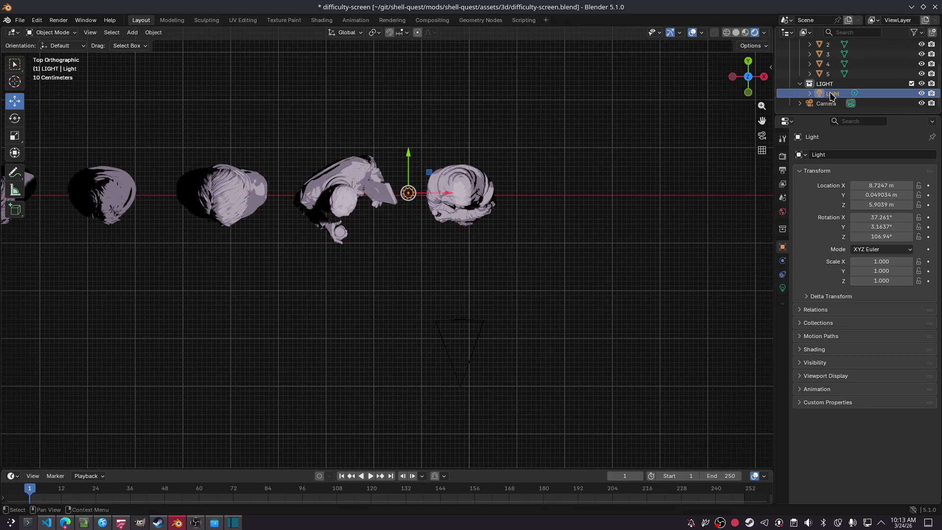
key("ctrl+v")
key("g")
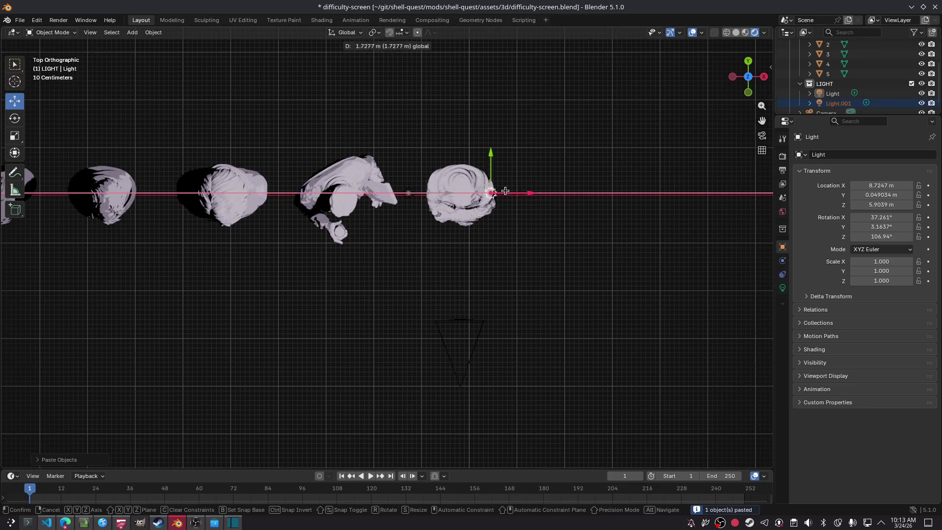
left_click(414, 199)
left_click(415, 199)
left_click(522, 193, "shift")
left_click(523, 193, "shift")
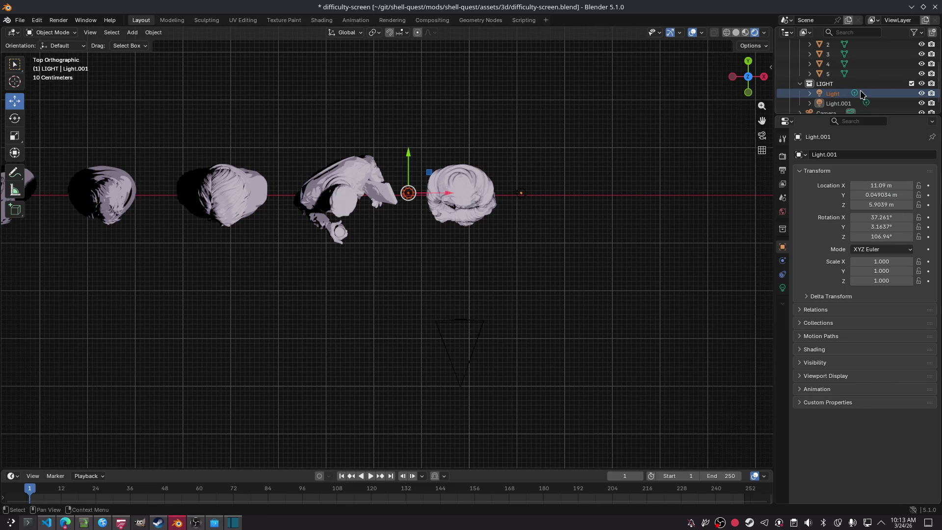
left_click(838, 103)
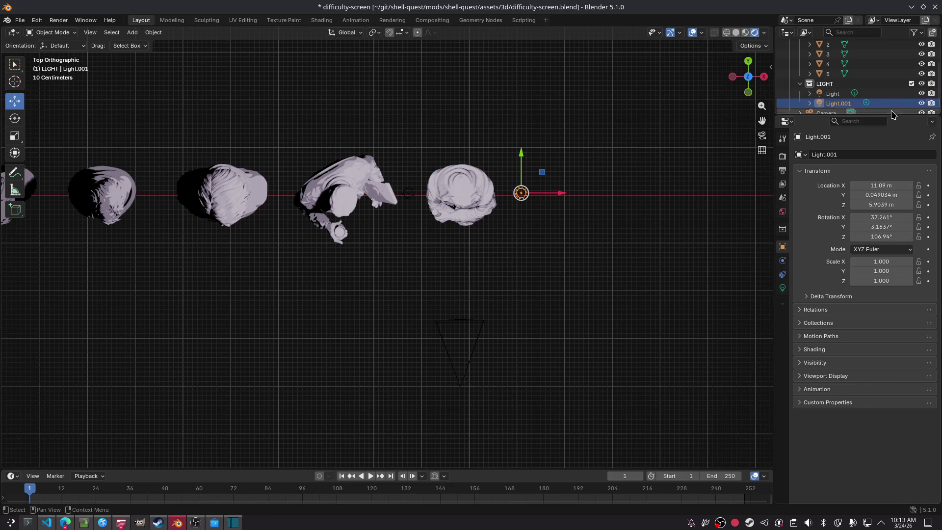
left_click(833, 94, "ctrl")
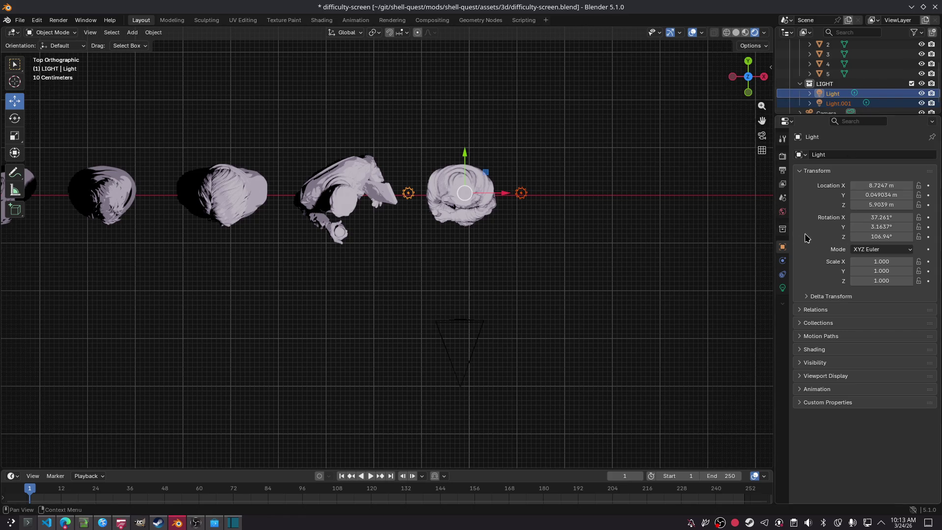
Dim the original Light to exposure -7.733 at power 941.1.
left_click(783, 288)
left_click_drag(894, 240, 866, 251)
left_click(838, 103)
Turn down Light.001's exposure and orbit to view both lights from the right side.
left_click(833, 94)
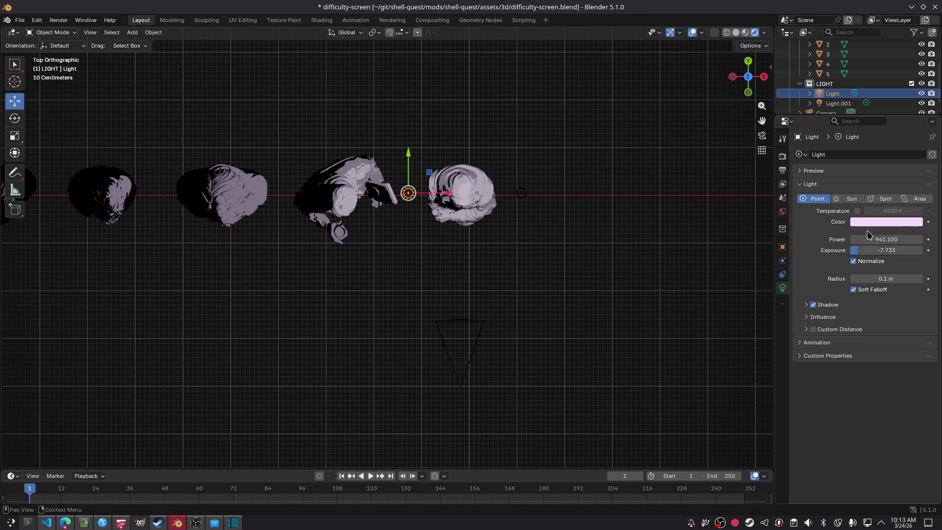
left_click(838, 103)
left_click_drag(889, 250, 883, 250)
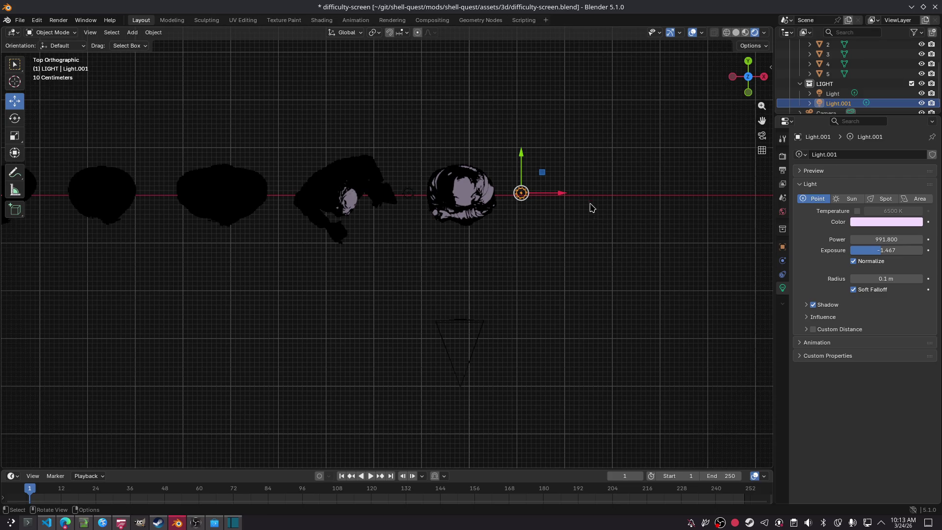
left_click(548, 166)
left_click(409, 194)
left_click(521, 193)
left_click(410, 194, "shift")
left_click_drag(756, 75, 520, 214)
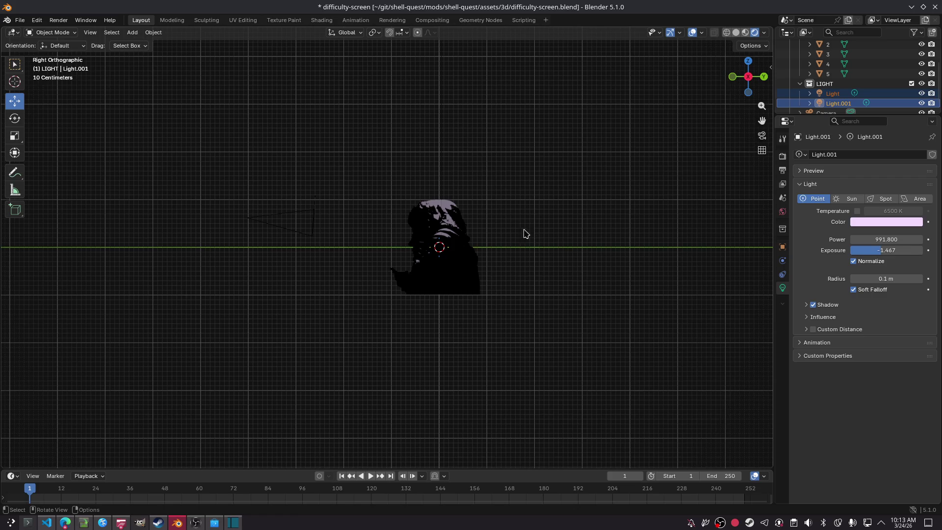
left_click(697, 206)
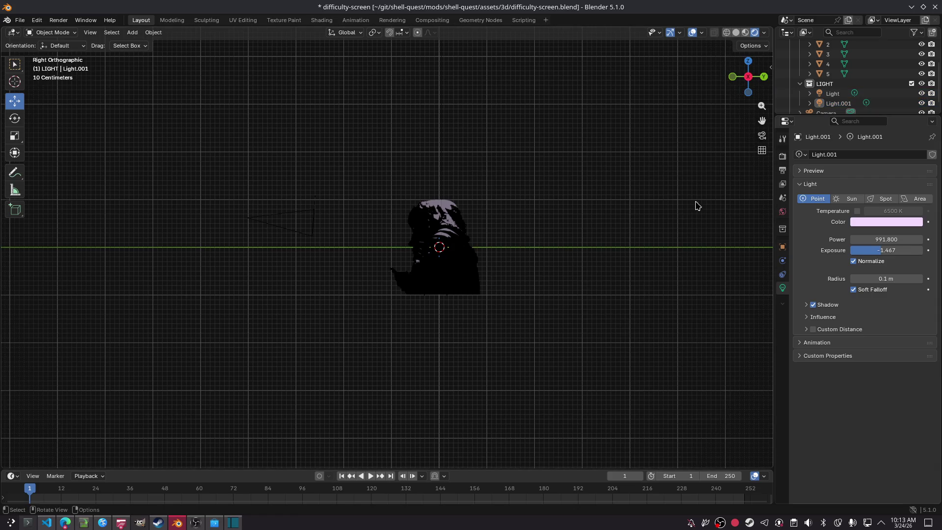
Test-render, return to camera view, and raise Light.001's exposure to 0.667.
key("F12")
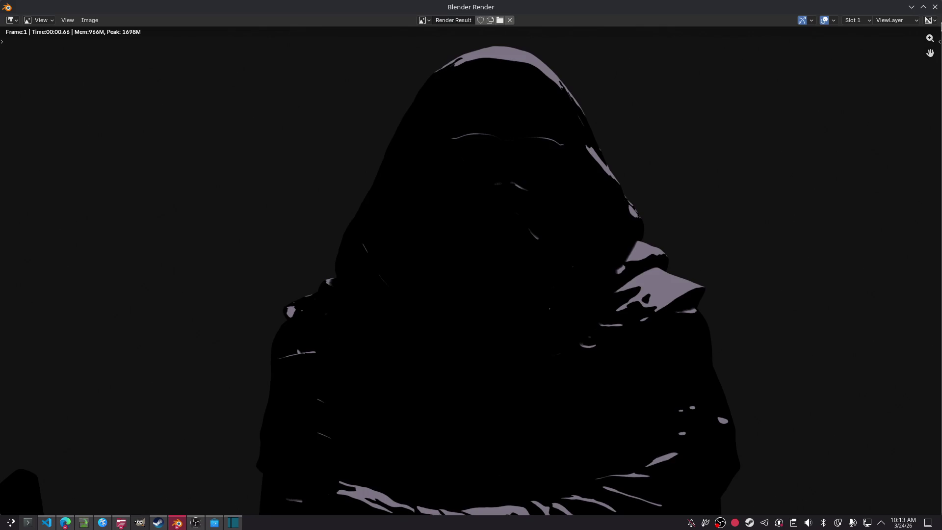
left_click(937, 6)
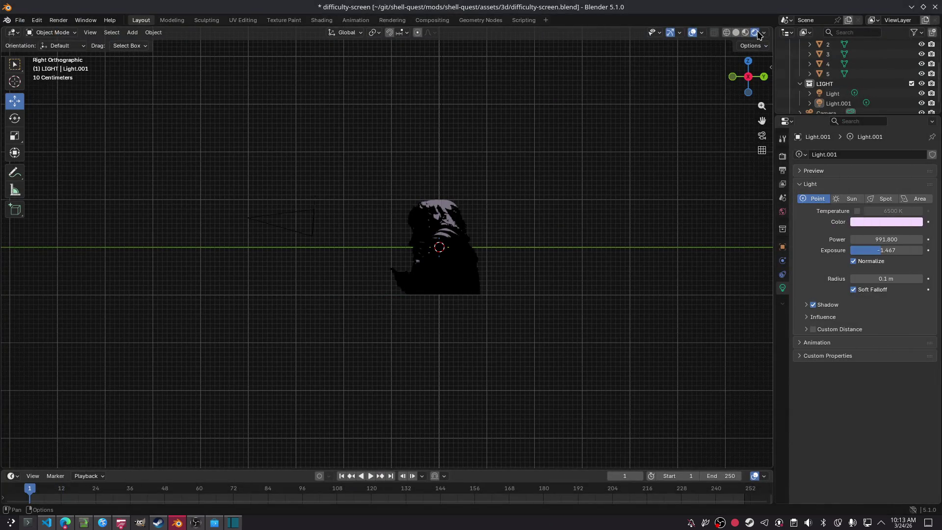
left_click(762, 136)
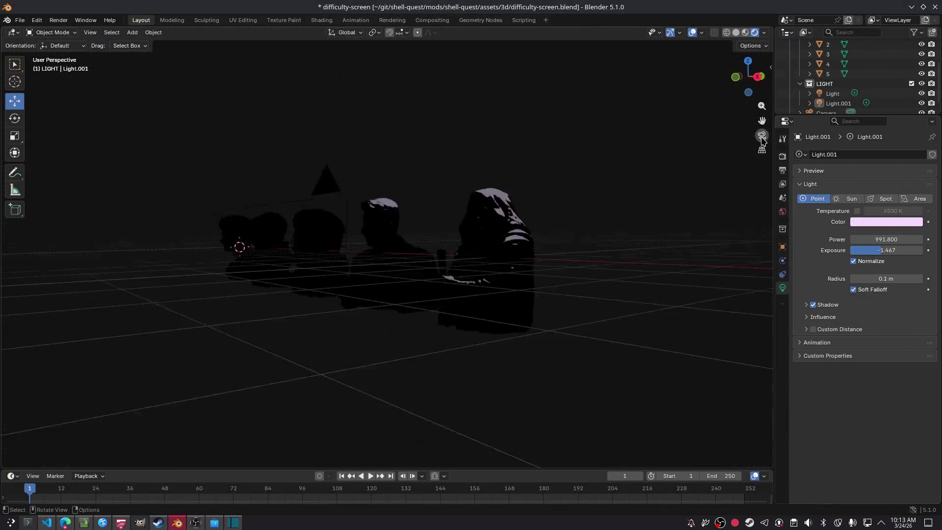
mouse_move(887, 250)
left_mouse_down()
mouse_move(939, 250)
mouse_move(908, 250)
left_mouse_up()
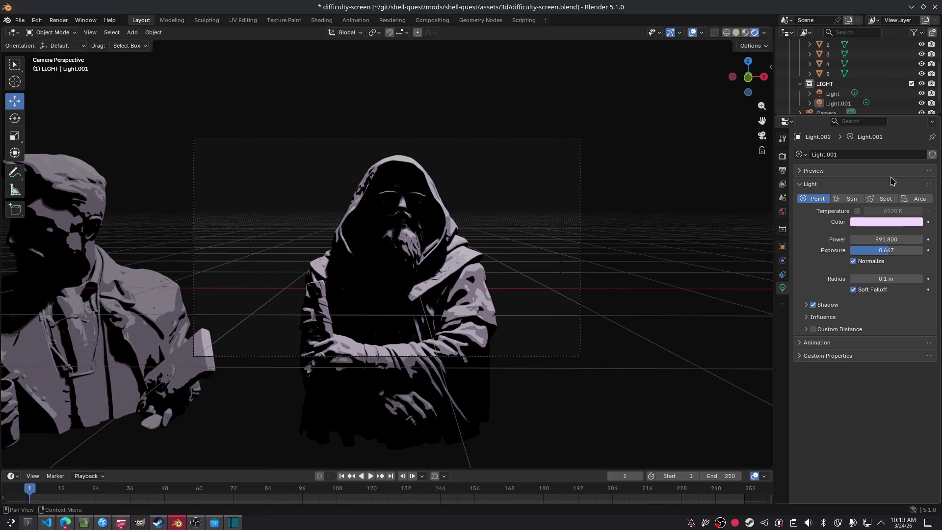
Rename Light to BLUE and Light.001 to TEAL.
left_click(833, 93)
key("F2")
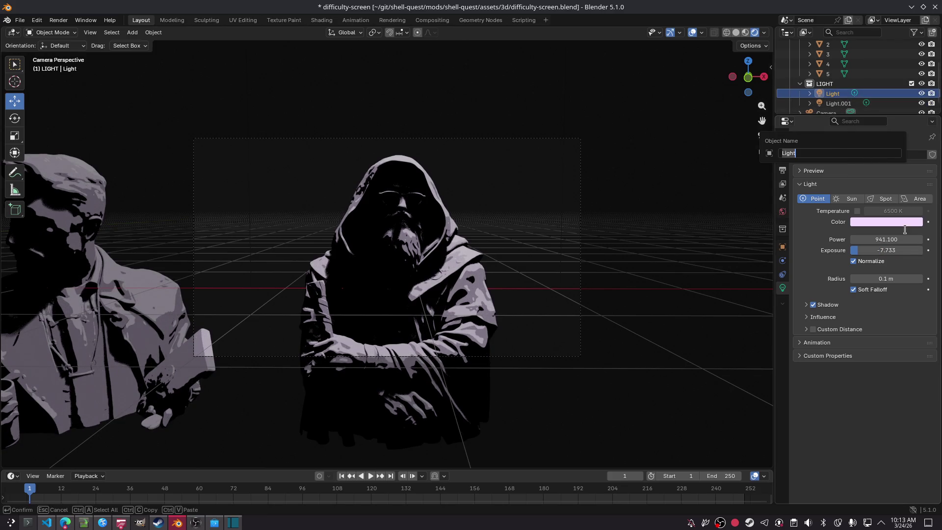
key("Escape")
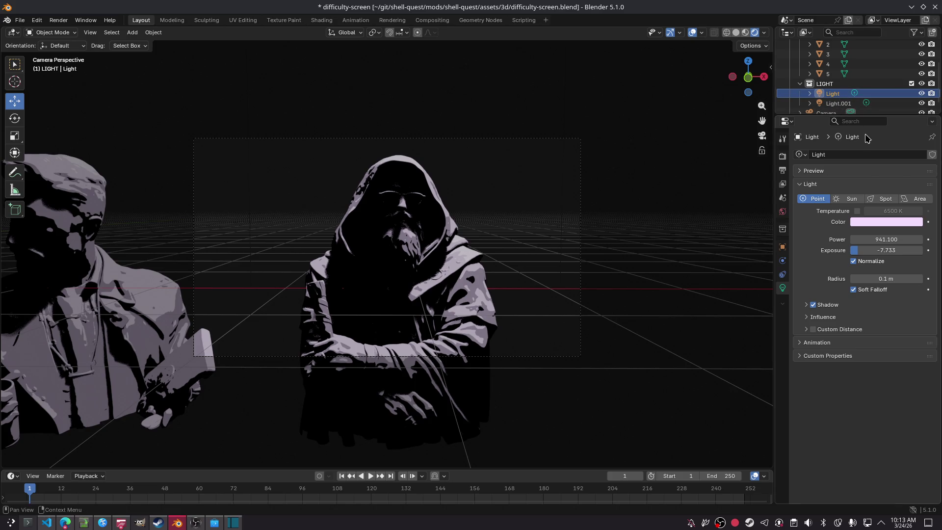
key("F2")
type("BLUE")
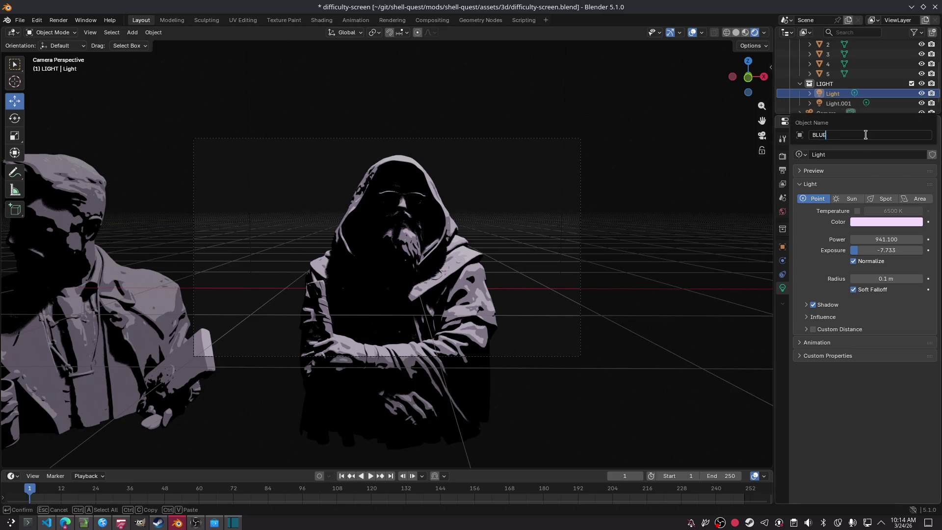
key("Return")
double_click(840, 101)
type("TEAL")
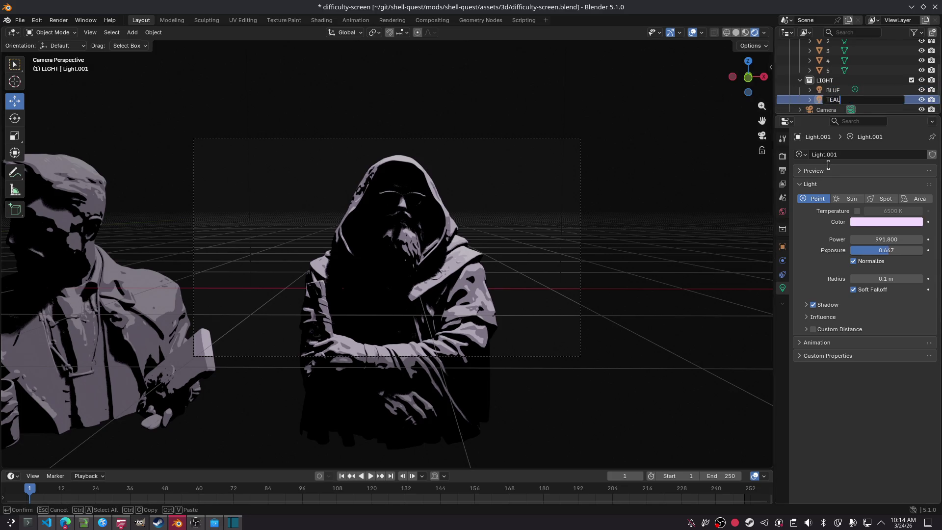
key("Return")
Colour the BLUE light cyan and the TEAL light sky blue (009EFF).
left_click(832, 90)
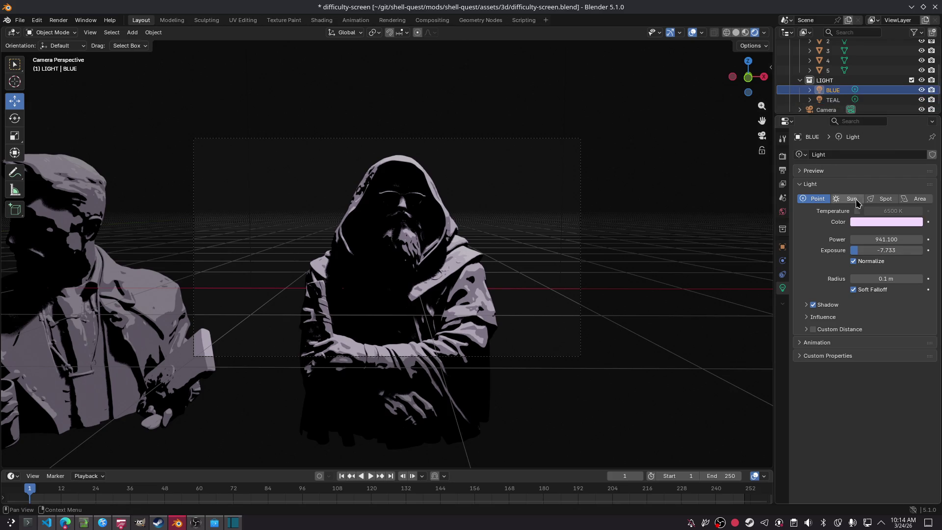
left_click(862, 222)
left_click_drag(885, 100, 874, 84)
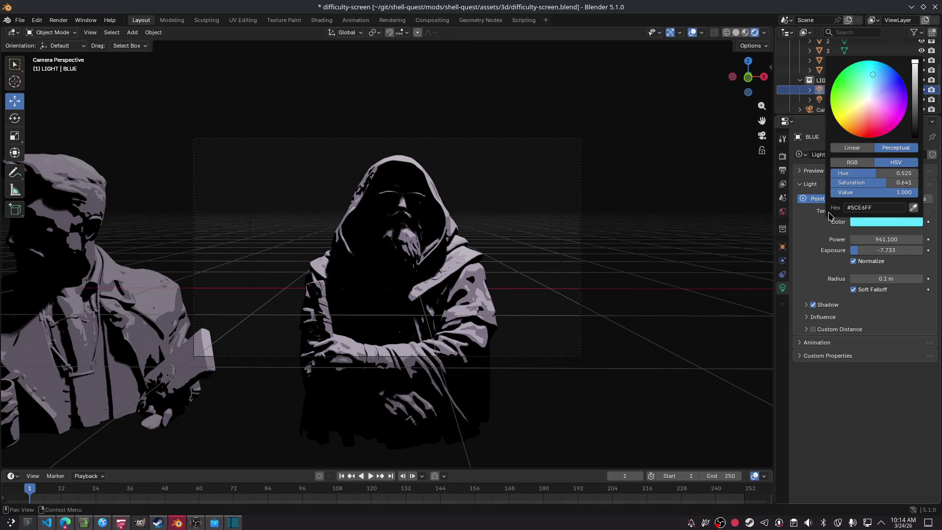
left_click(831, 101)
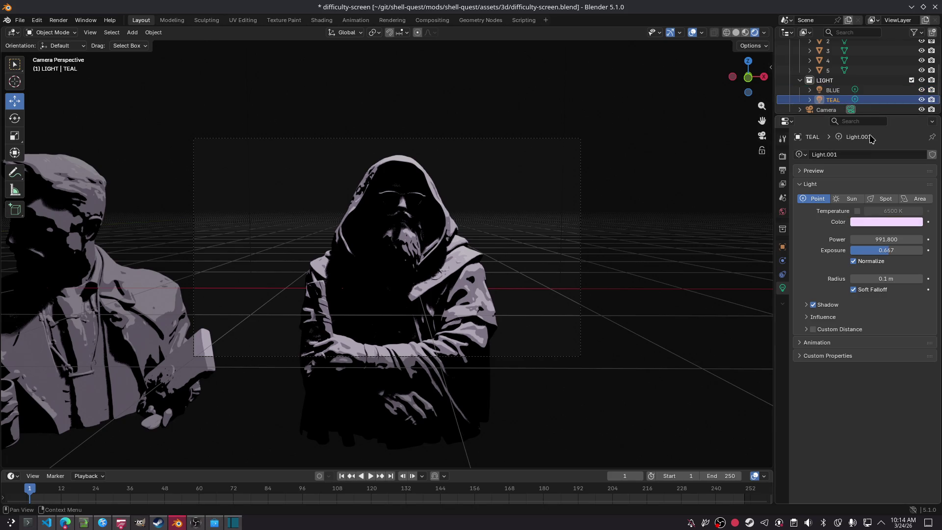
left_click(882, 223)
mouse_move(871, 101)
left_mouse_down()
mouse_move(891, 111)
mouse_move(883, 63)
left_mouse_up()
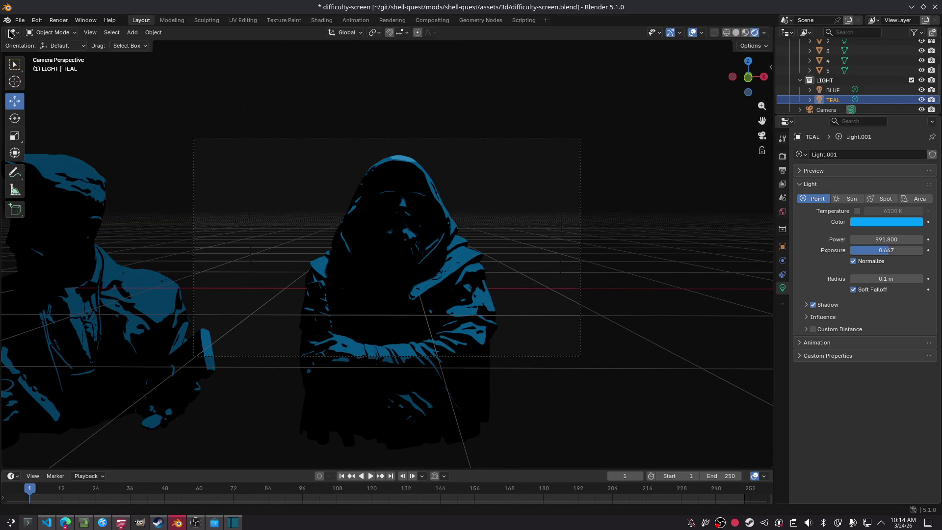
Raise the BLUE light's exposure, then turn Normalize off for TEAL and adjust its power.
left_click(845, 93)
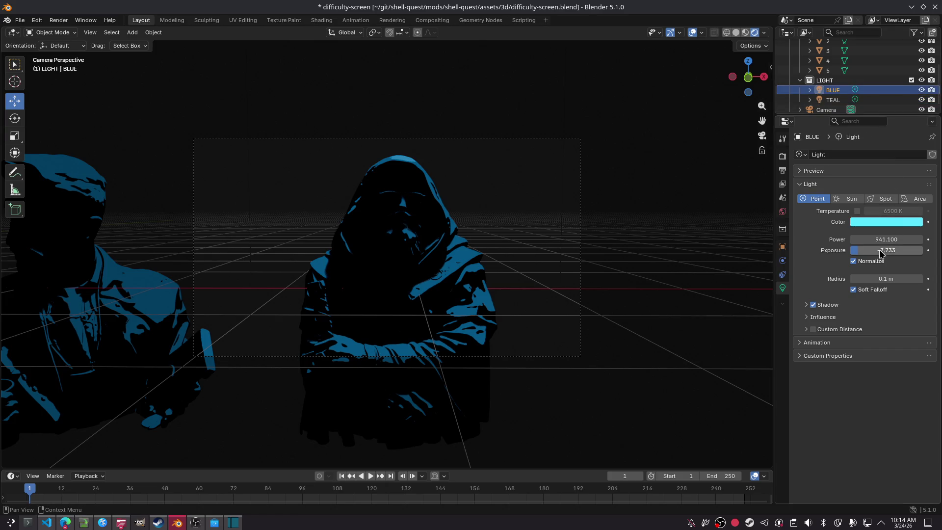
mouse_move(886, 250)
left_mouse_down()
mouse_move(907, 250)
mouse_move(874, 251)
left_mouse_up()
left_click(834, 99)
left_click(858, 263)
left_click(860, 263)
left_click(860, 263)
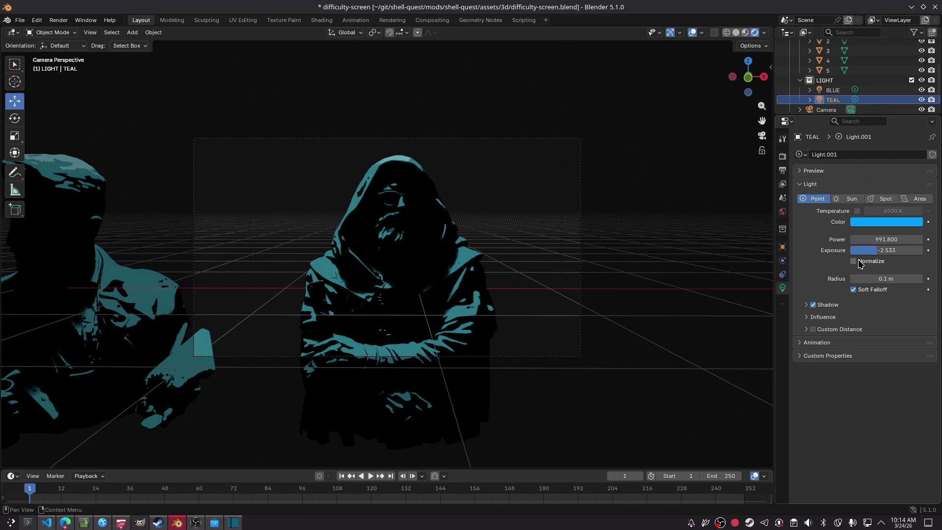
left_click_drag(883, 240, 881, 240)
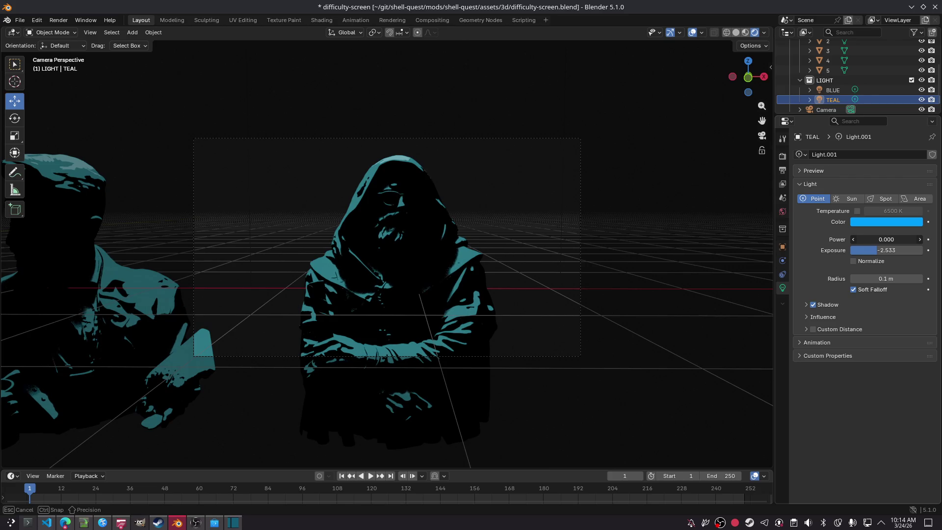
mouse_move(887, 240)
left_mouse_down()
mouse_move(858, 250)
mouse_move(914, 251)
mouse_move(898, 239)
mouse_move(908, 239)
mouse_move(868, 240)
left_mouse_up()
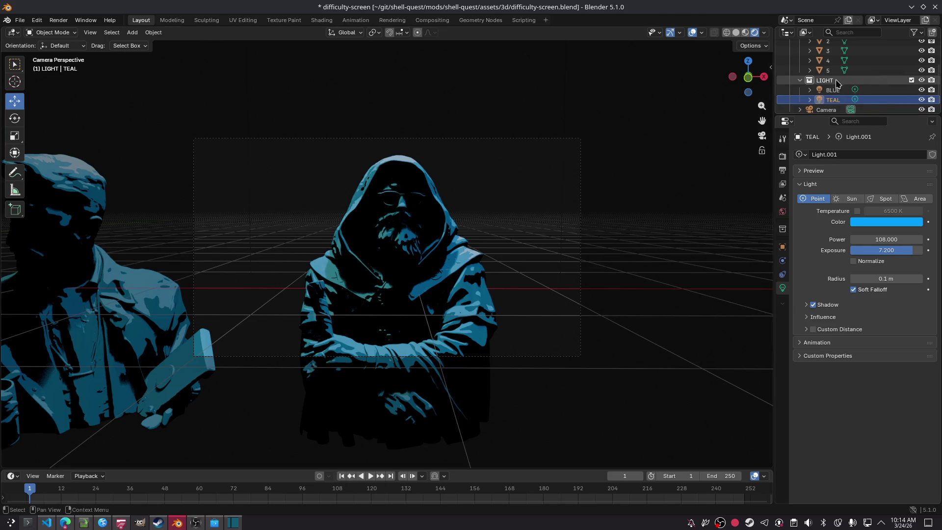
Set the BLUE light to power 173.8 and exposure 2, then render the scene.
left_click(833, 91)
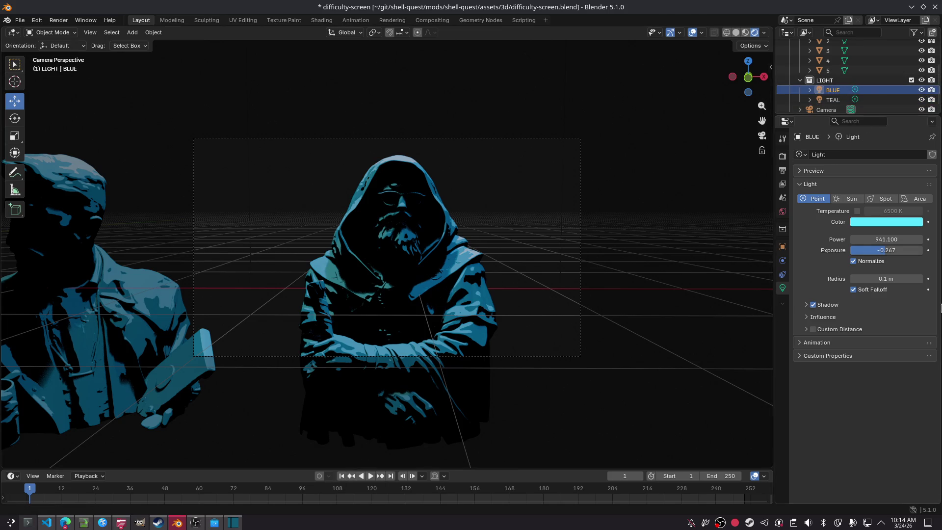
left_click_drag(886, 239, 835, 240)
left_click(887, 250)
type("2")
key("Return")
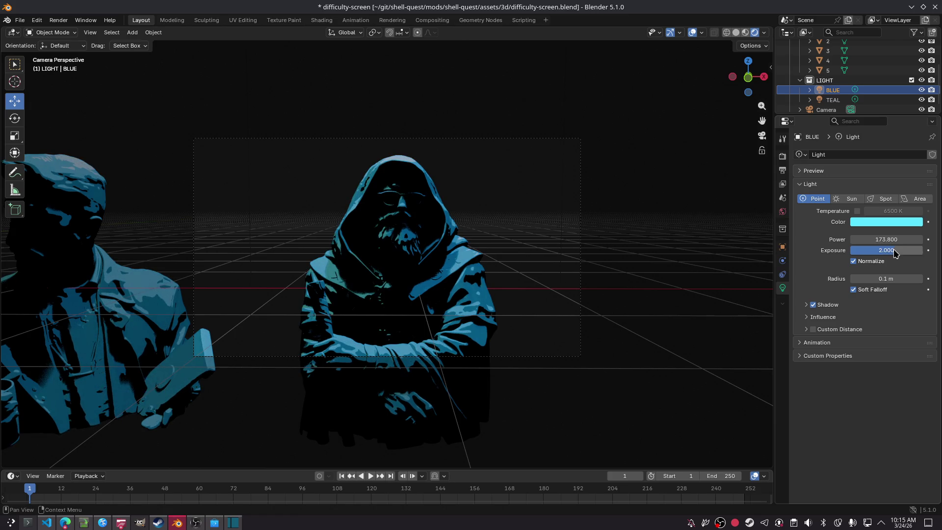
left_click(718, 69)
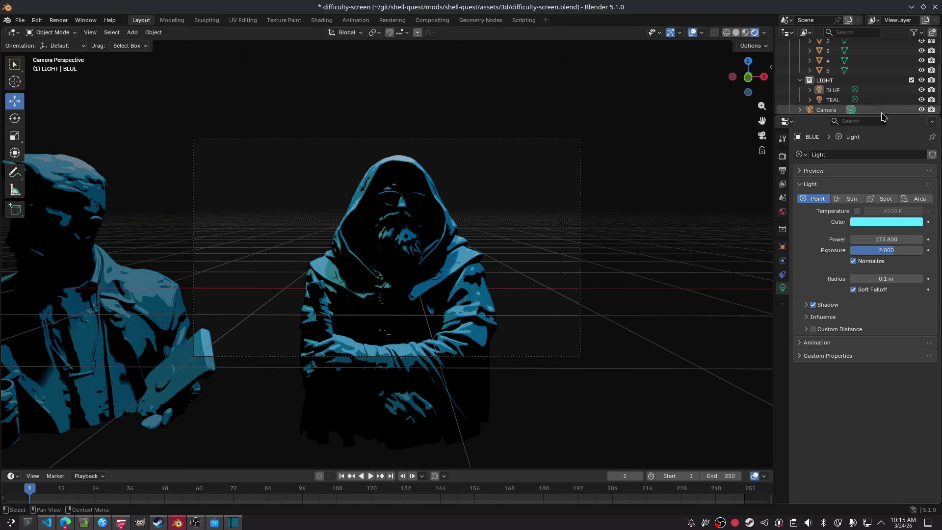
left_click(833, 90)
left_click(715, 333)
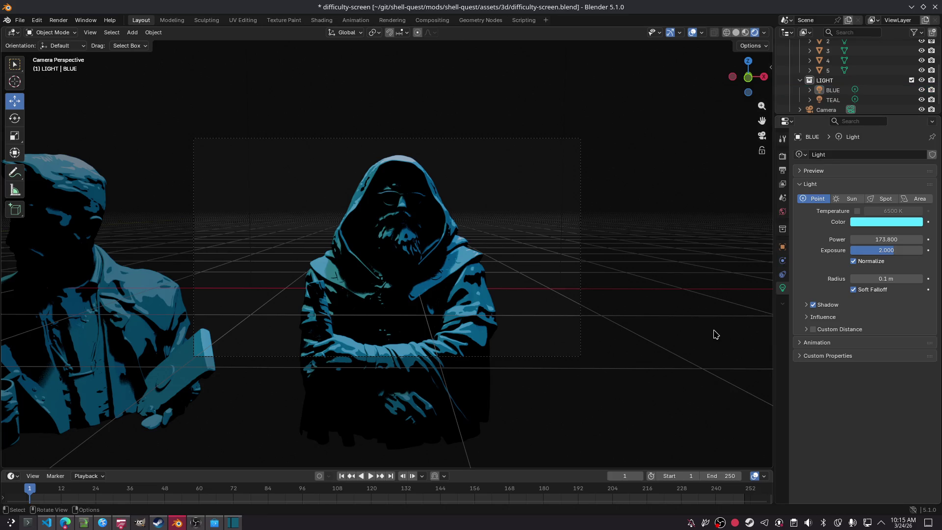
key("F12")
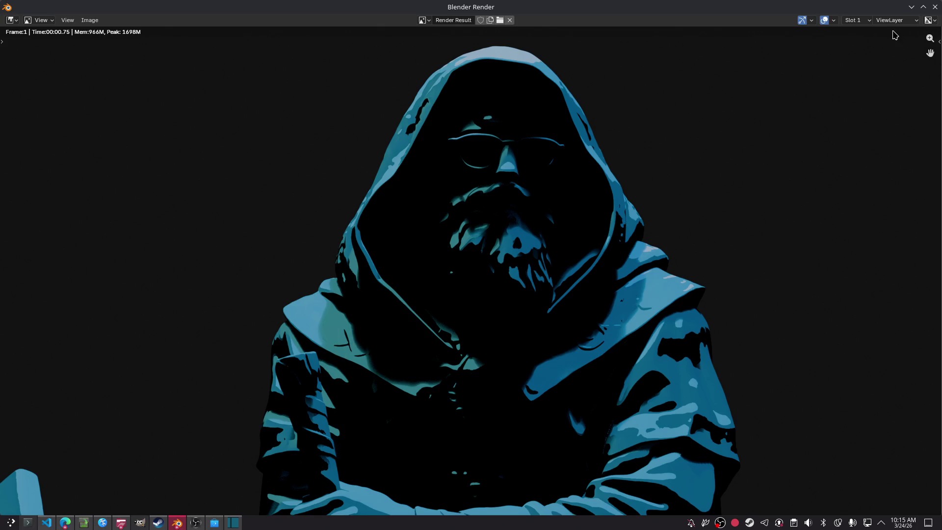
In top view, save the scene and slide the BLUE light along Y.
left_click(935, 7)
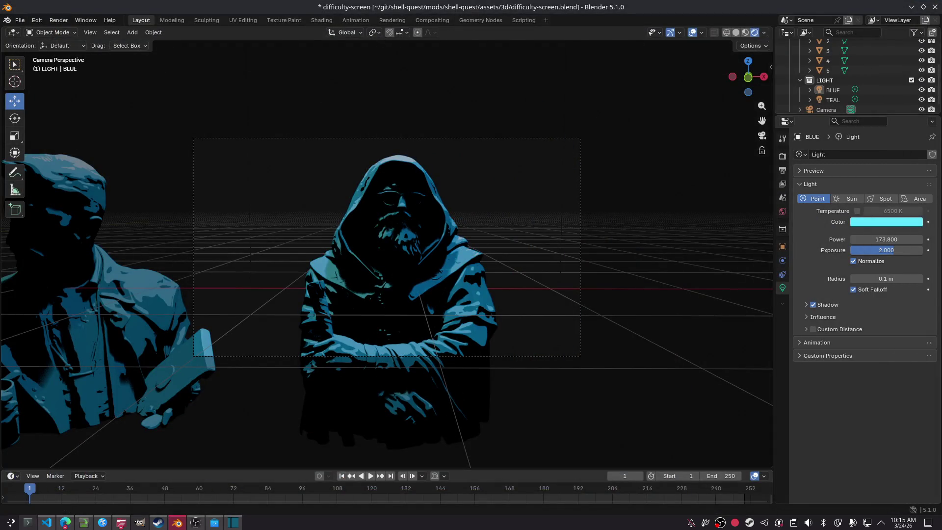
left_click(748, 61)
key("ctrl+s")
left_click(408, 194)
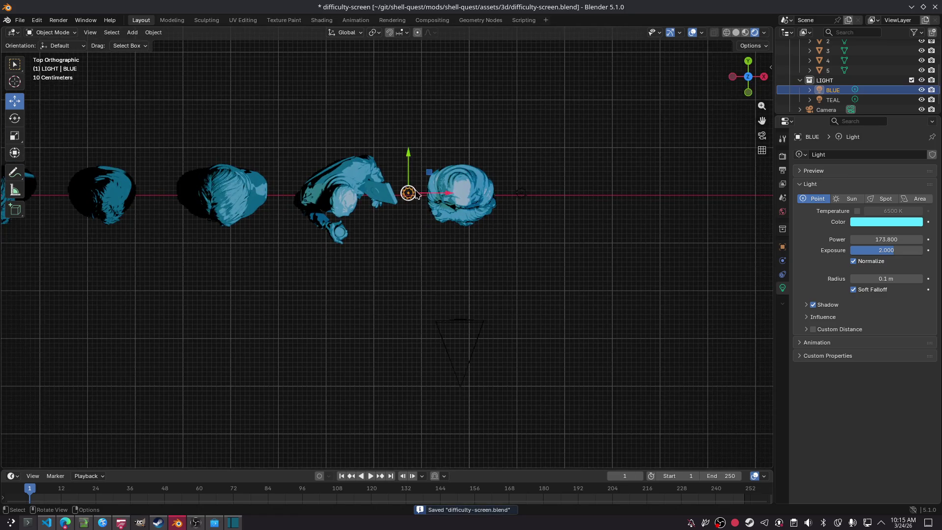
mouse_move(410, 156)
left_mouse_down()
mouse_move(418, 278)
mouse_move(440, 304)
mouse_move(495, 304)
left_mouse_up()
Move the TEAL light along Y and X, save, and return to camera view.
left_click(522, 192)
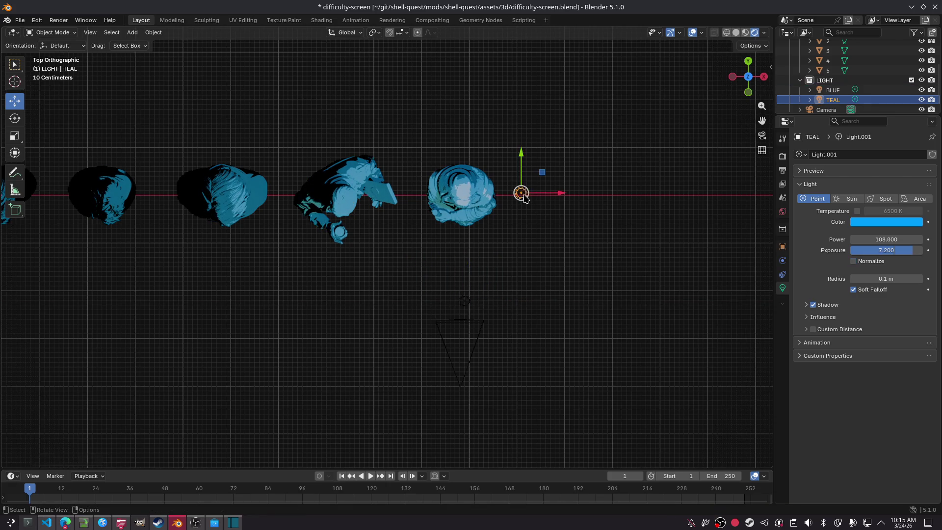
left_click_drag(521, 156, 521, 61)
left_click_drag(548, 96, 464, 102)
key("ctrl+s")
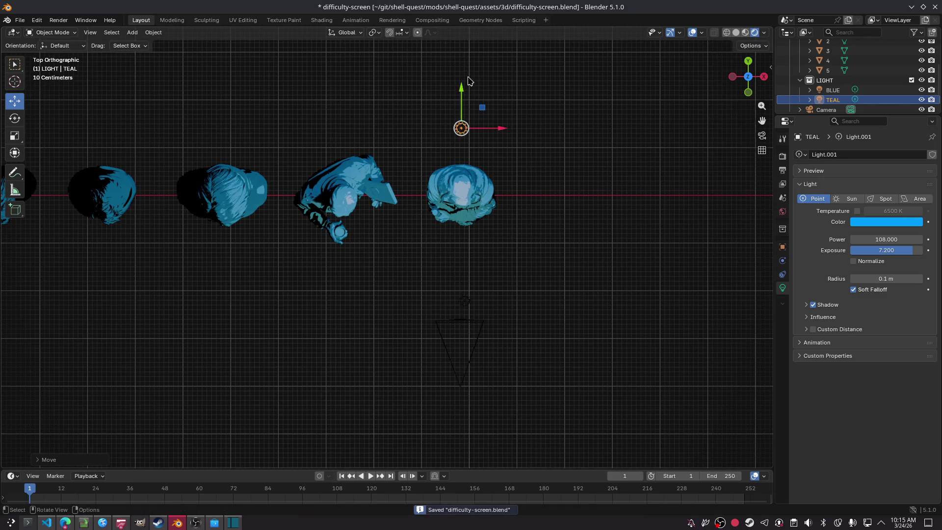
left_click(760, 135)
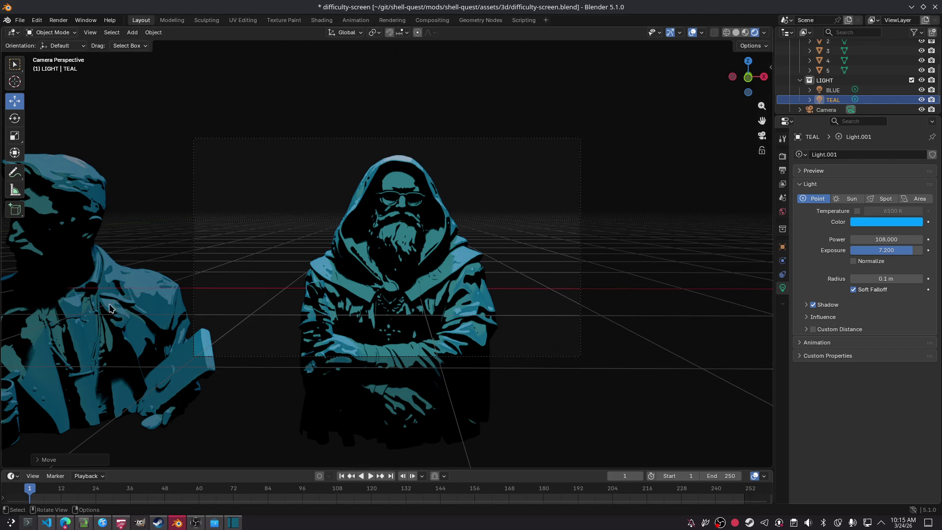
Look across the busts in a floating 3D viewport window, then close it.
left_click(175, 524)
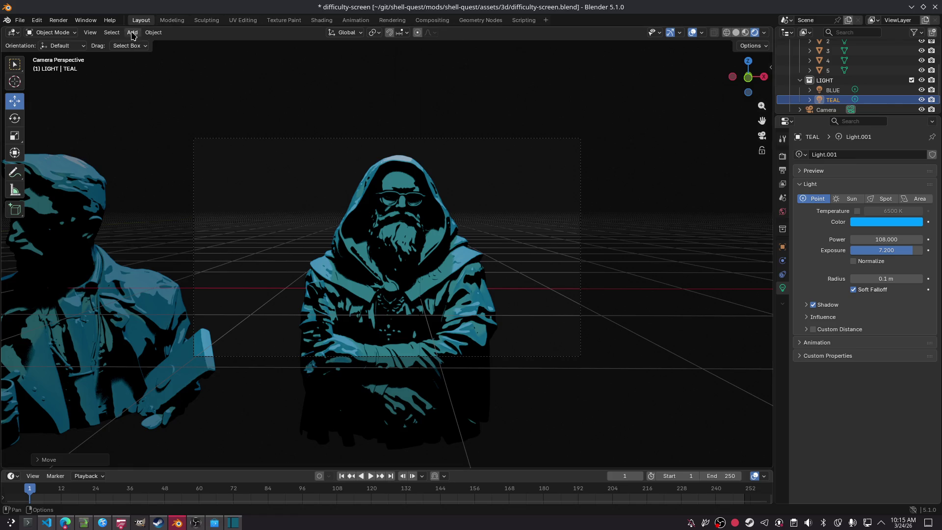
left_click(85, 20)
left_click(98, 32)
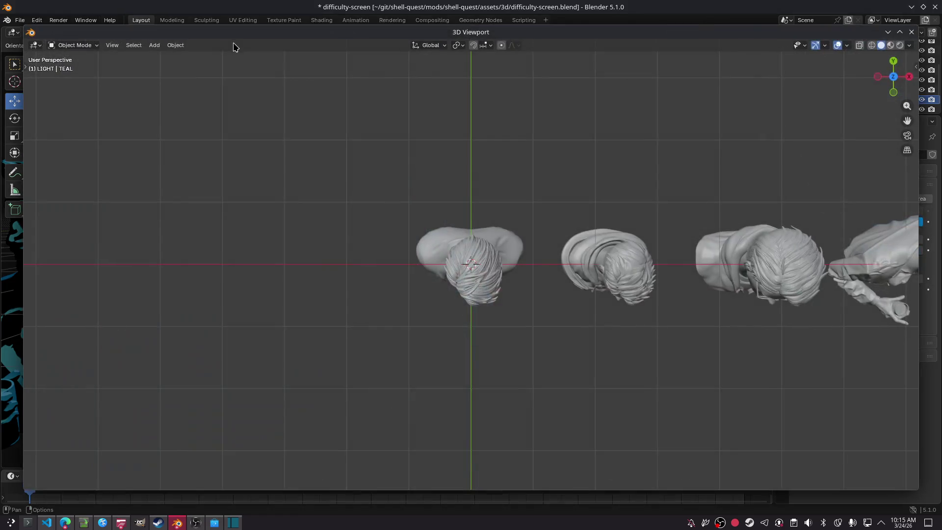
middle_click_drag(364, 152, 219, 149, "shift")
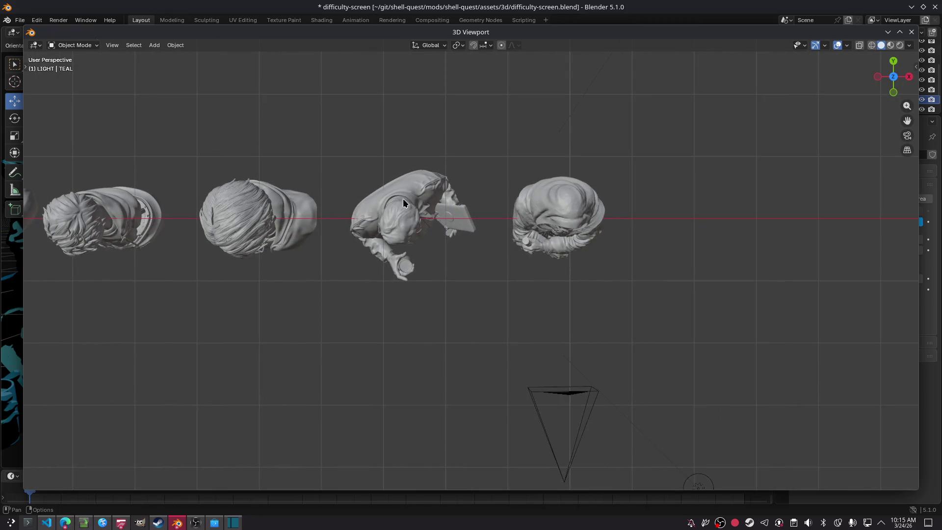
key("alt+F4")
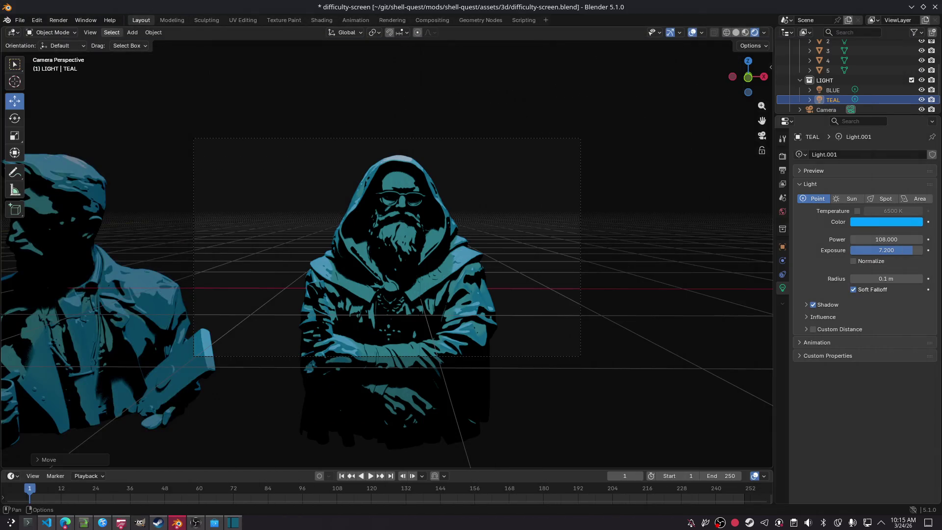
left_click(833, 89)
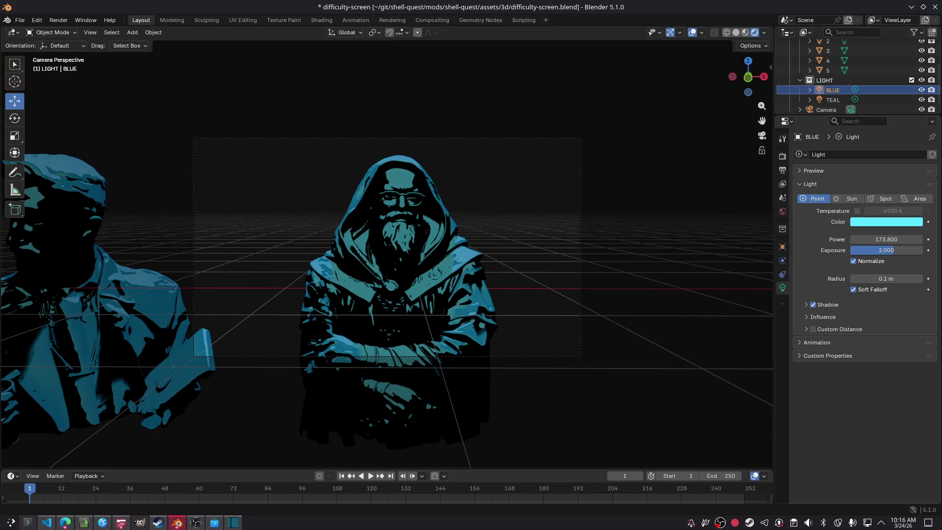
Reselect the BLUE light and drag its exposure down to 0, leaving power at 155.9.
key("alt+a")
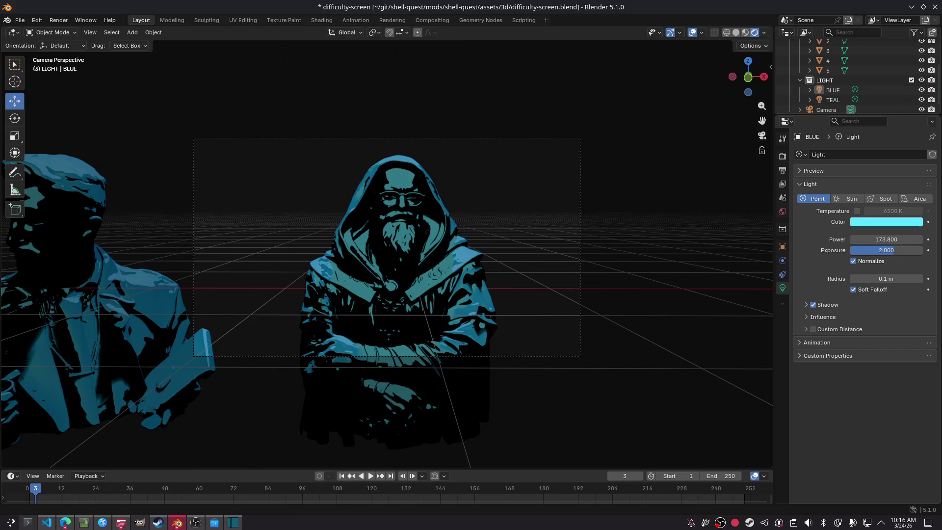
left_click(833, 89)
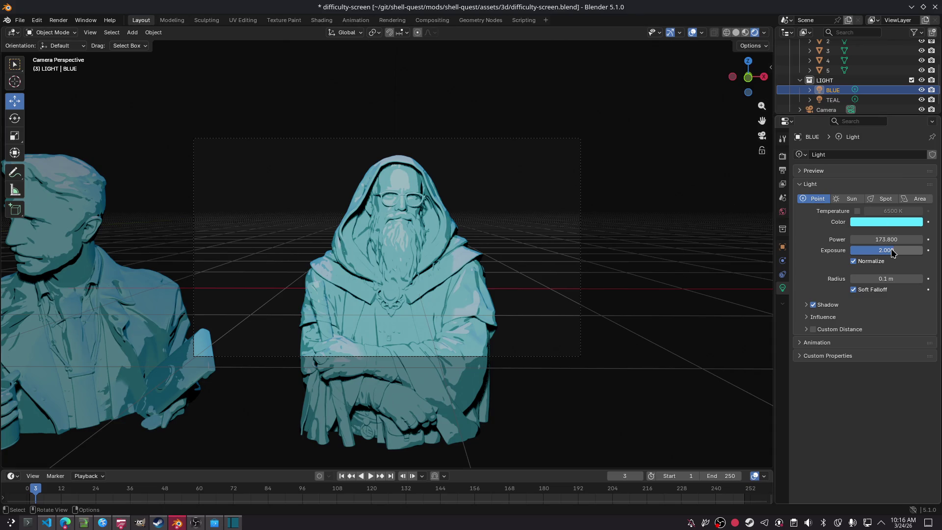
mouse_move(892, 253)
left_mouse_down()
mouse_move(854, 252)
mouse_move(937, 240)
mouse_move(841, 240)
mouse_move(901, 224)
left_mouse_up()
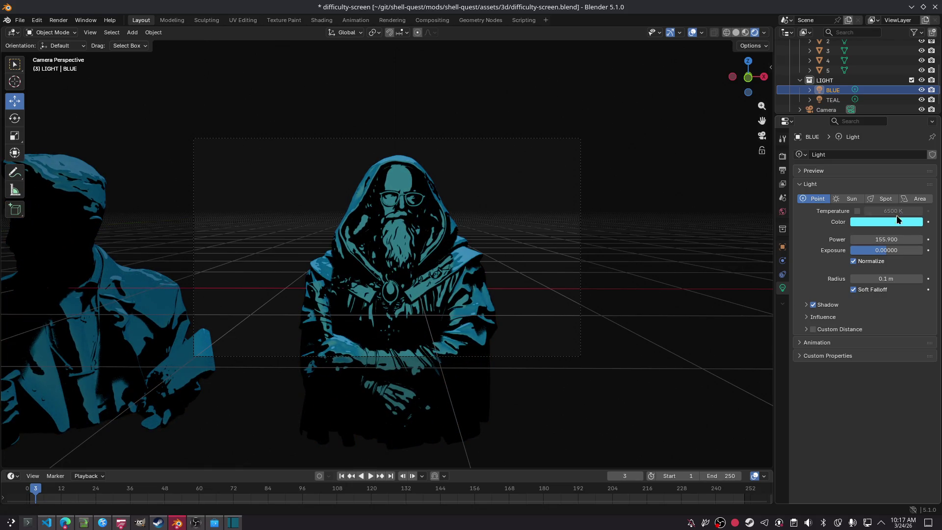
Save the scene and render a preview of the hooded bust.
left_click(833, 100)
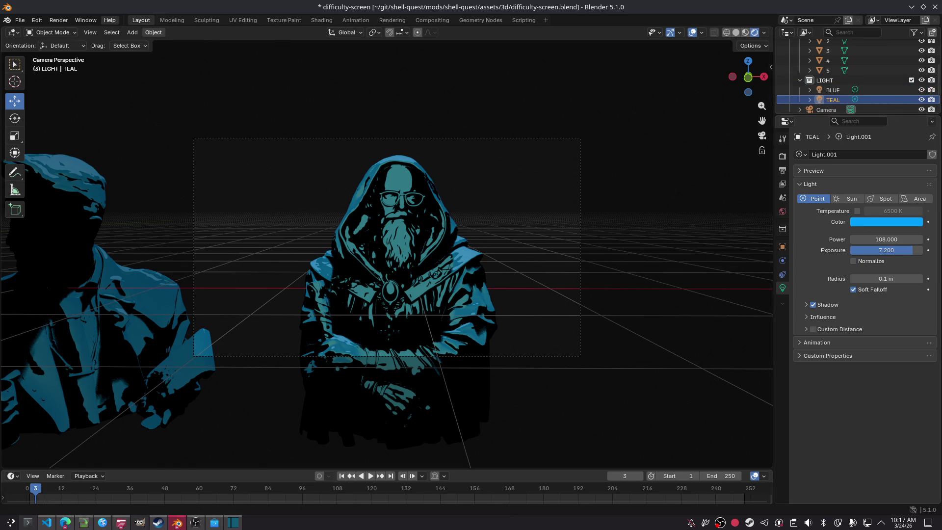
left_click(393, 245)
key("ctrl+s")
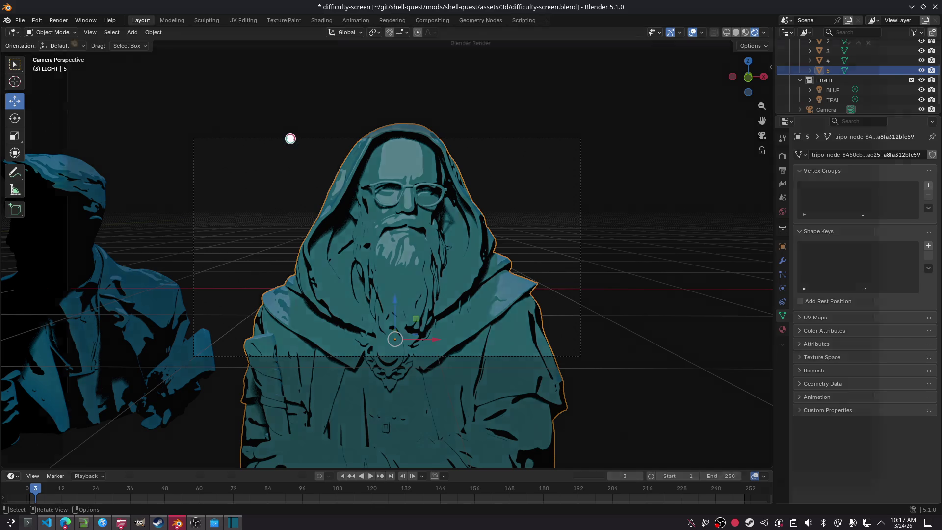
key("F12")
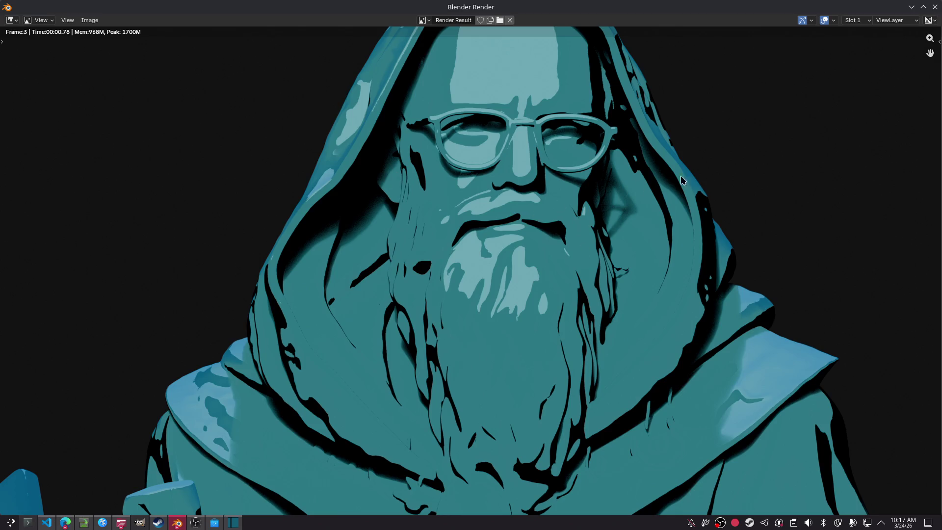
left_click(935, 7)
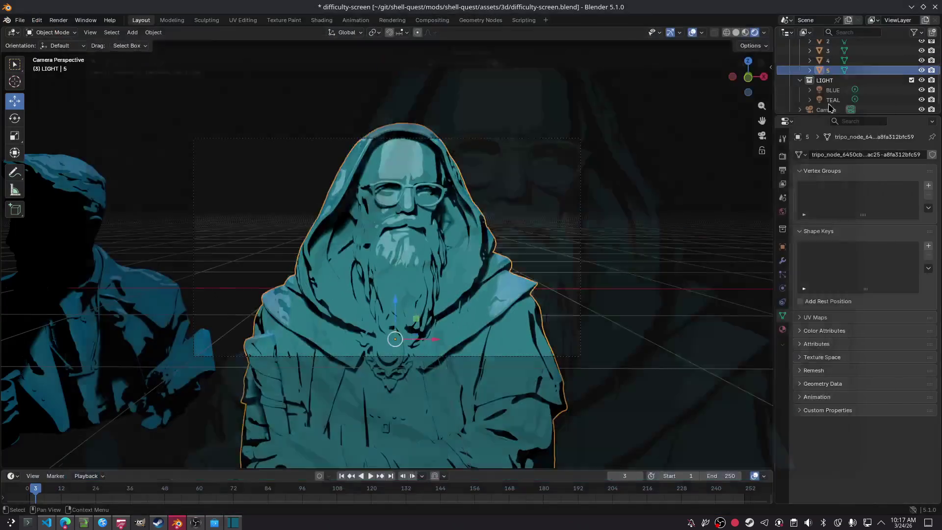
Turn on Normalize for the TEAL light and render again to compare the lighting.
left_click(840, 91)
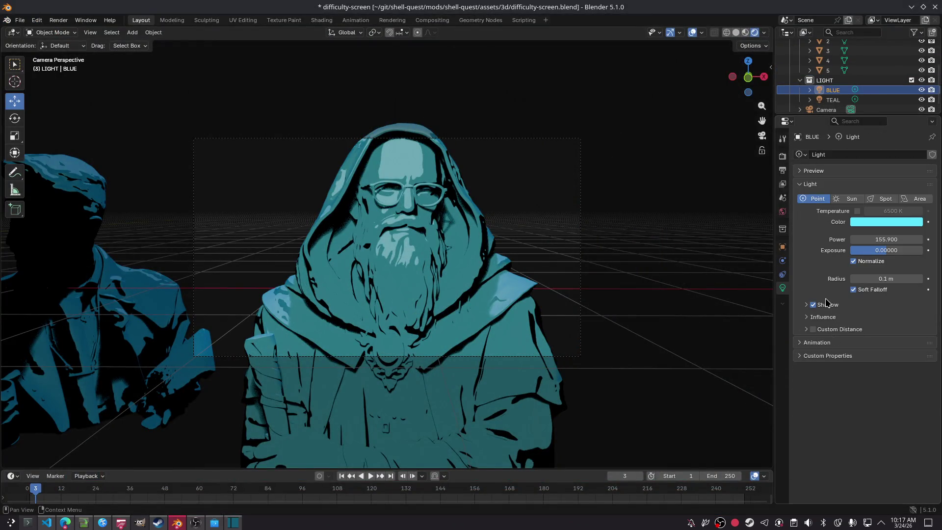
left_click(833, 100)
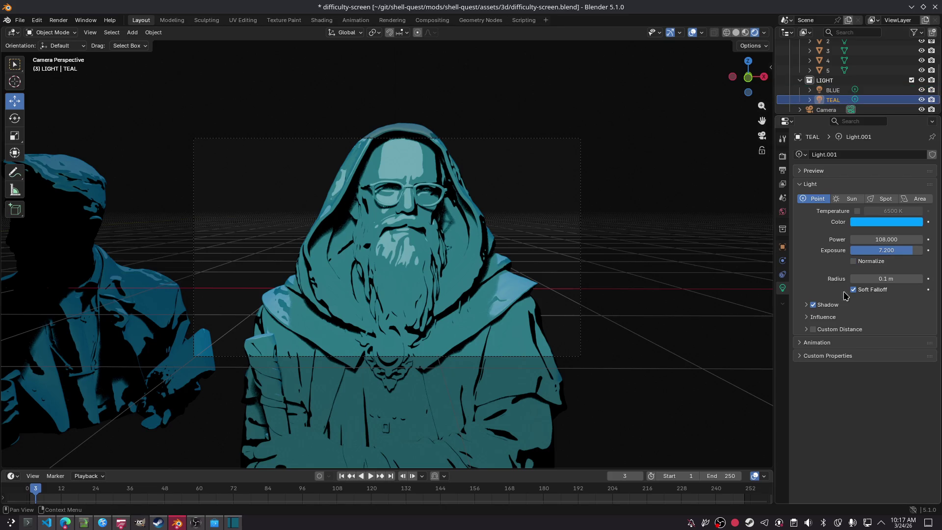
left_click(854, 261)
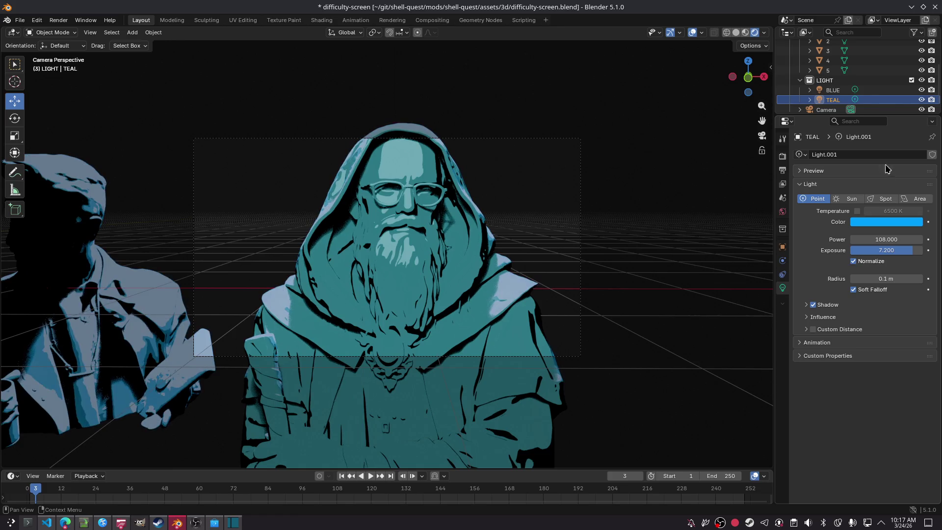
left_click(833, 90)
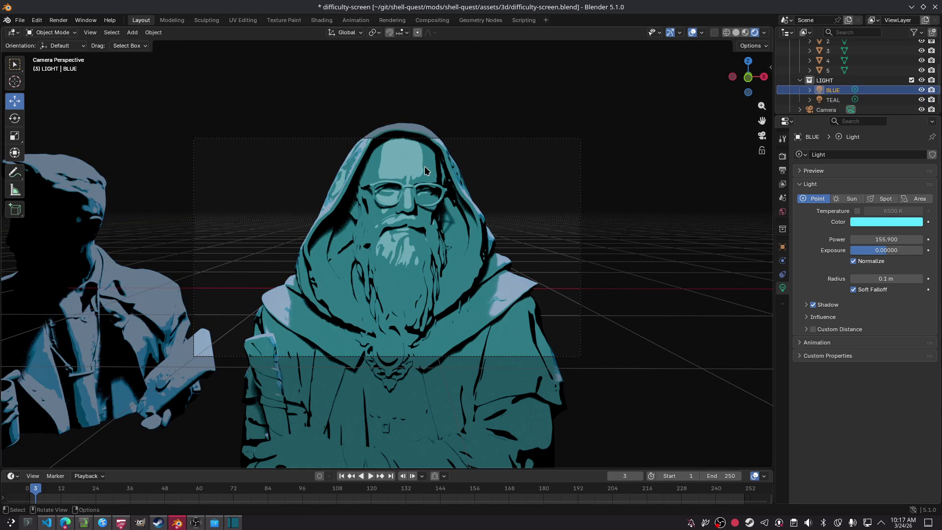
key("F12")
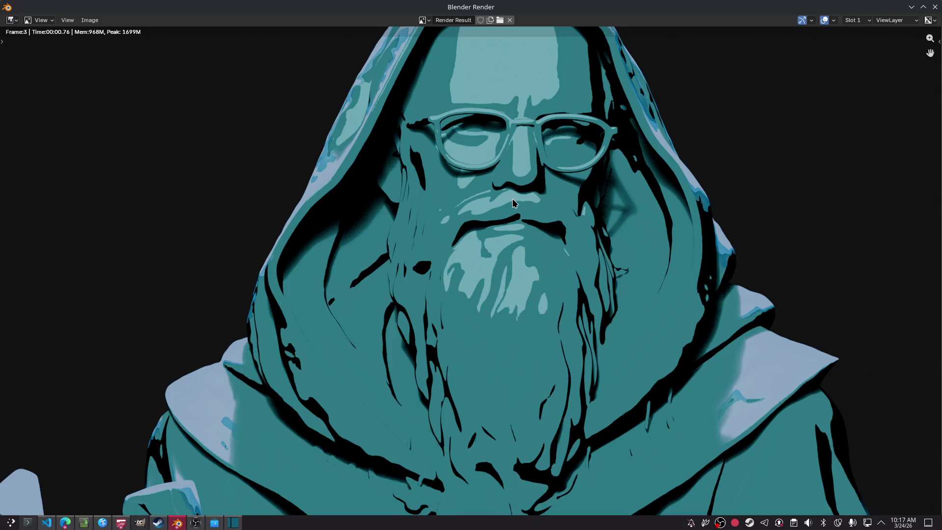
left_click(936, 7)
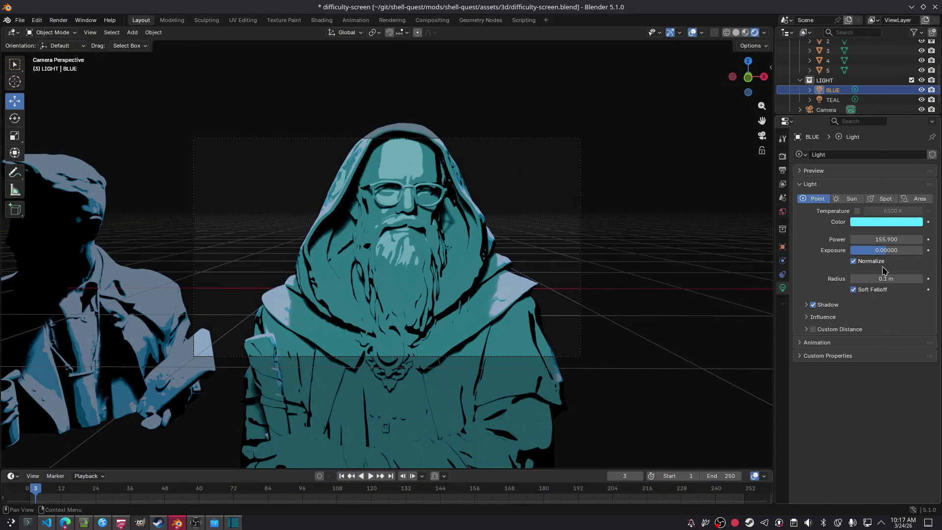
left_click(440, 291)
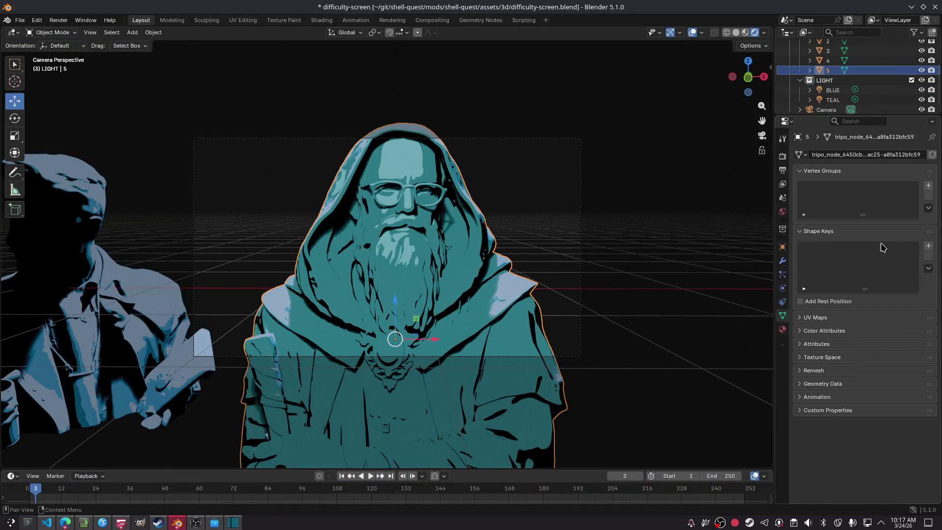
Set the bust material's emission to 1.4, cull backface shadows, use Blended rendering, and render.
left_click(784, 330)
mouse_move(898, 271)
left_mouse_down()
mouse_move(918, 271)
mouse_move(879, 270)
mouse_move(934, 271)
mouse_move(895, 270)
left_mouse_up()
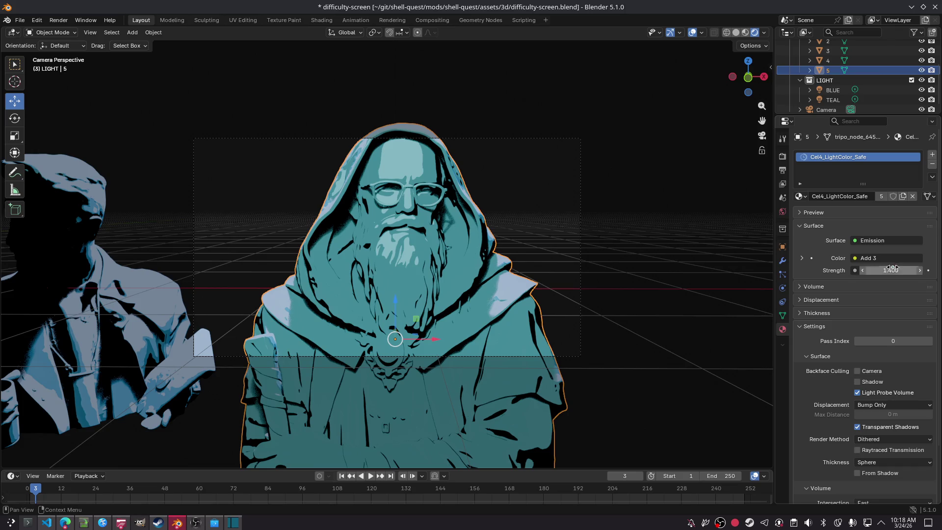
left_click(859, 382)
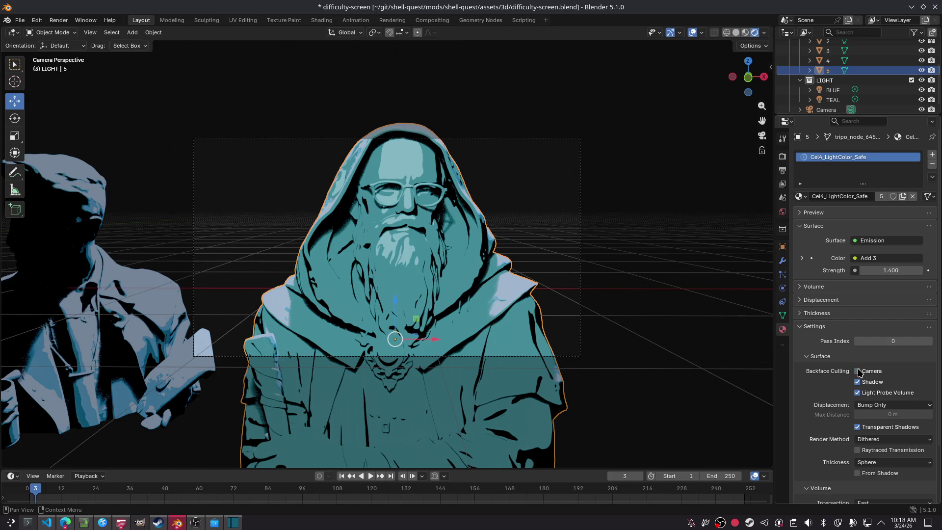
scroll(866, 366, "down", 2)
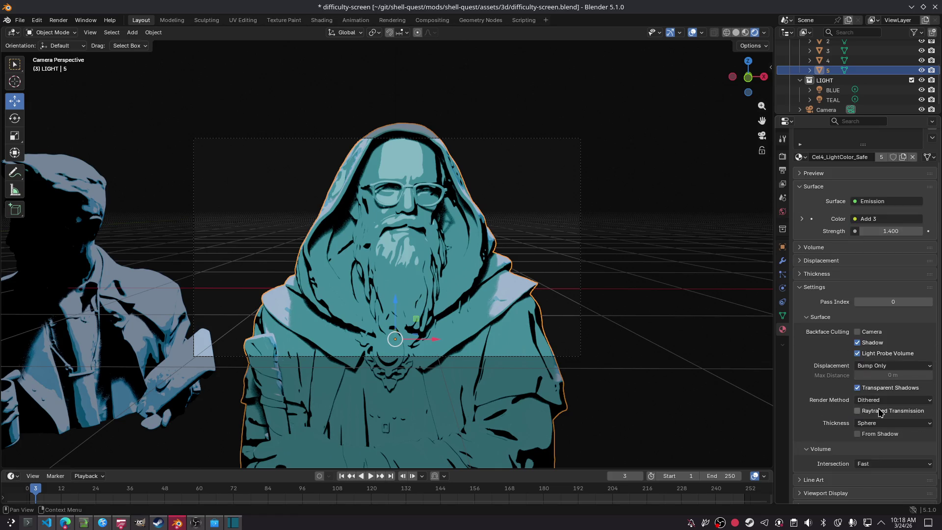
left_click(879, 401)
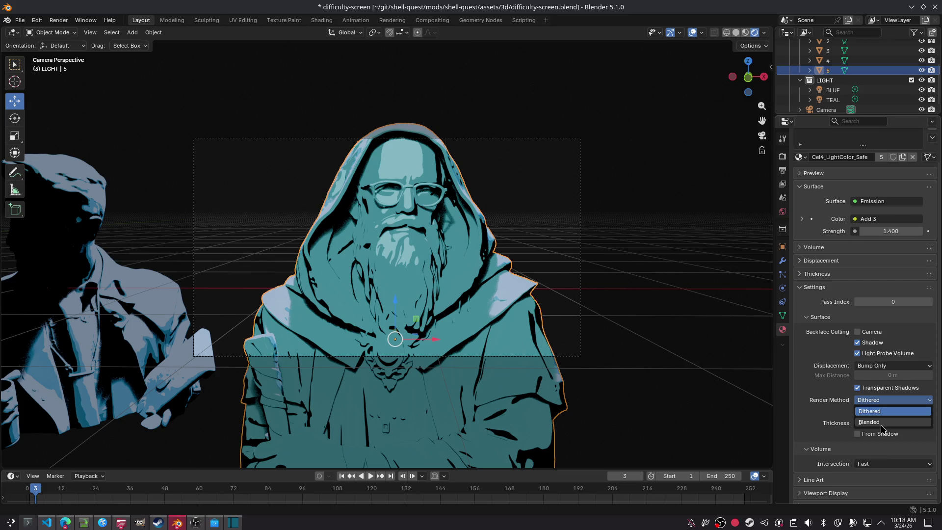
left_click(878, 423)
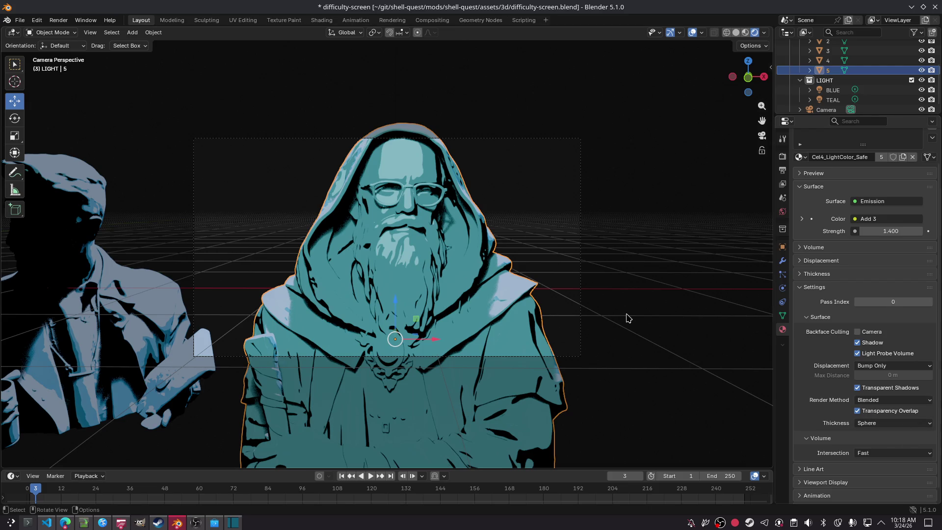
key("F12")
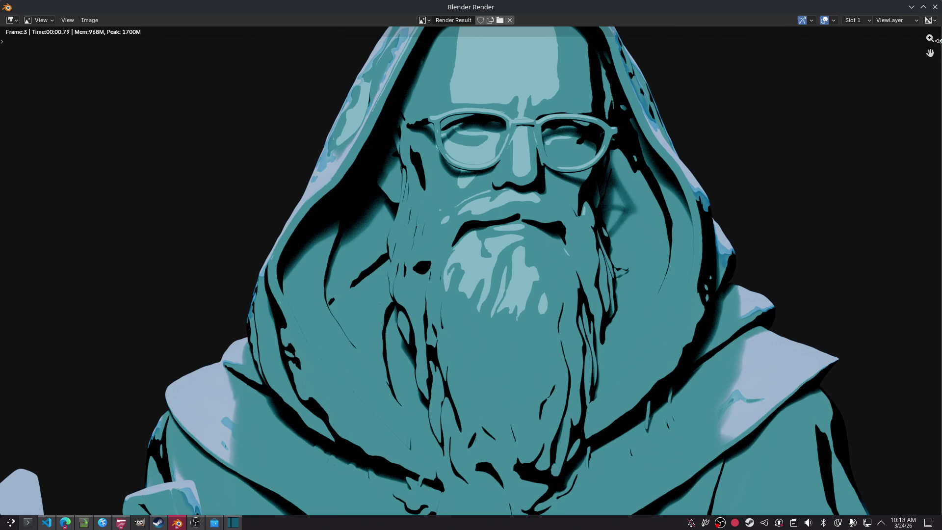
Enable the material's line art Material Mask and turn on several mask bits.
left_click(935, 7)
left_click(815, 459)
scroll(843, 442, "down", 2)
left_click(854, 433)
left_click(859, 445)
left_click(877, 446)
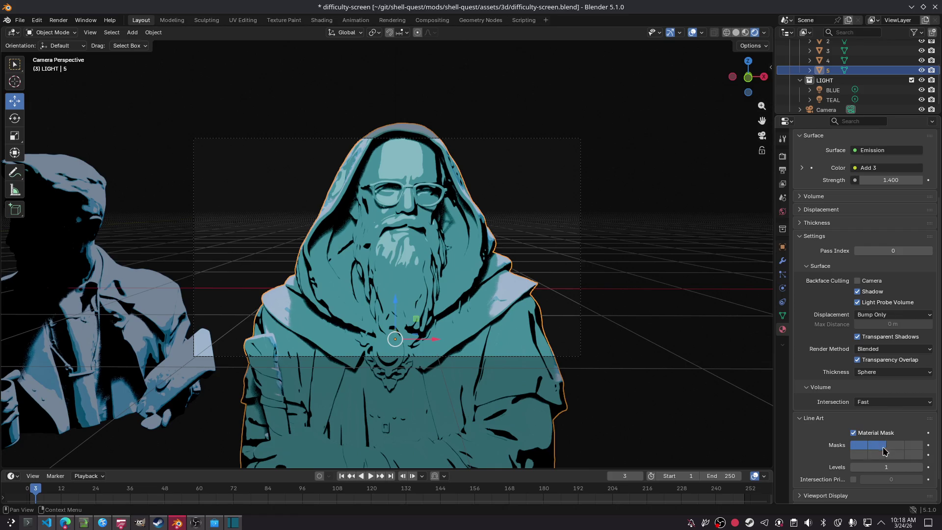
left_click_drag(888, 457, 865, 457)
scroll(866, 429, "down", 1)
Set the line art Levels to 5, preview a render, and save the blend file.
left_click(863, 443)
left_click(870, 451)
left_click_drag(871, 444, 883, 443)
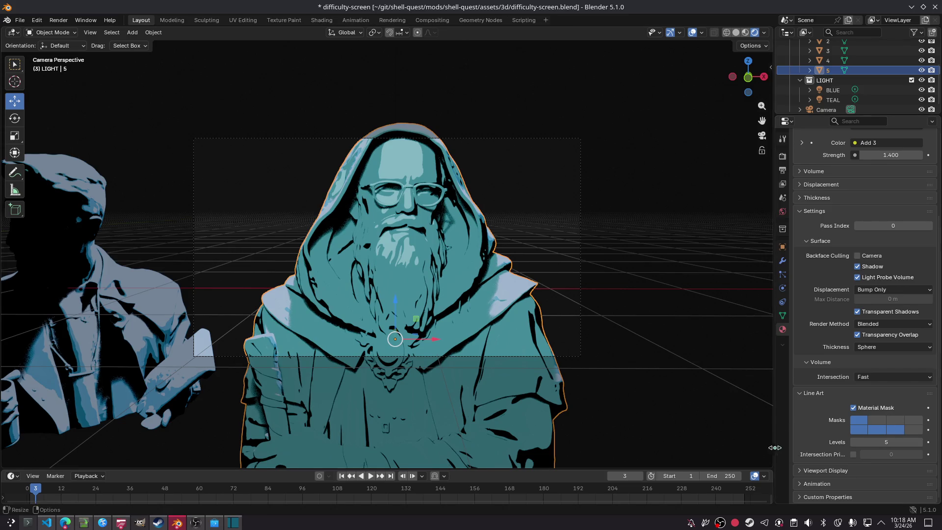
key("F12")
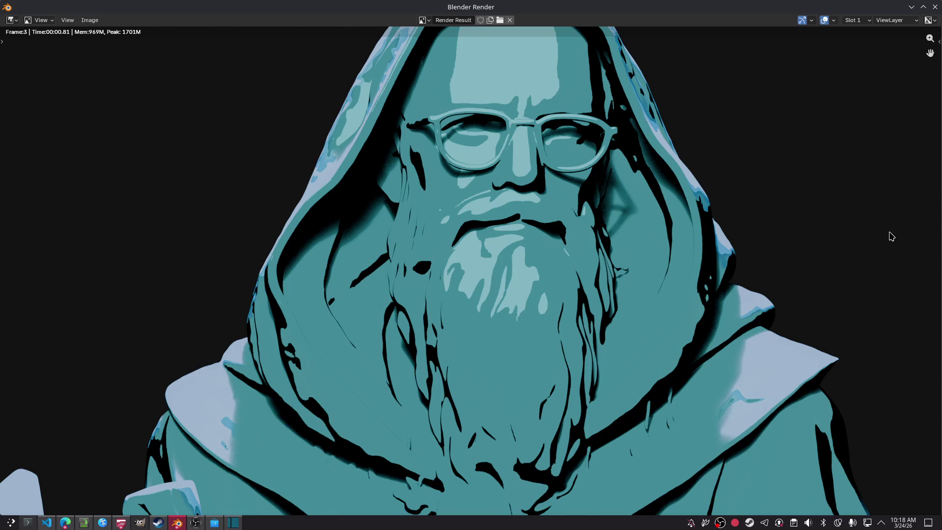
left_click(935, 7)
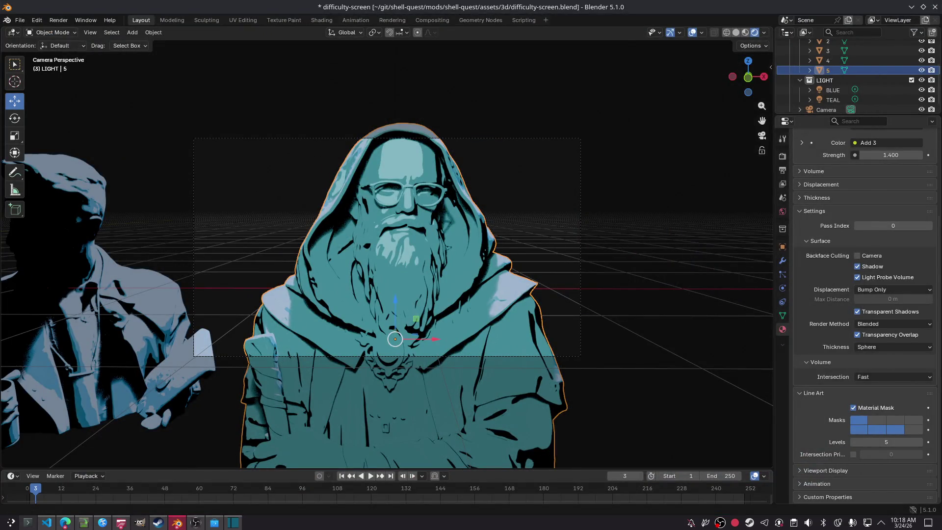
key("ctrl+s")
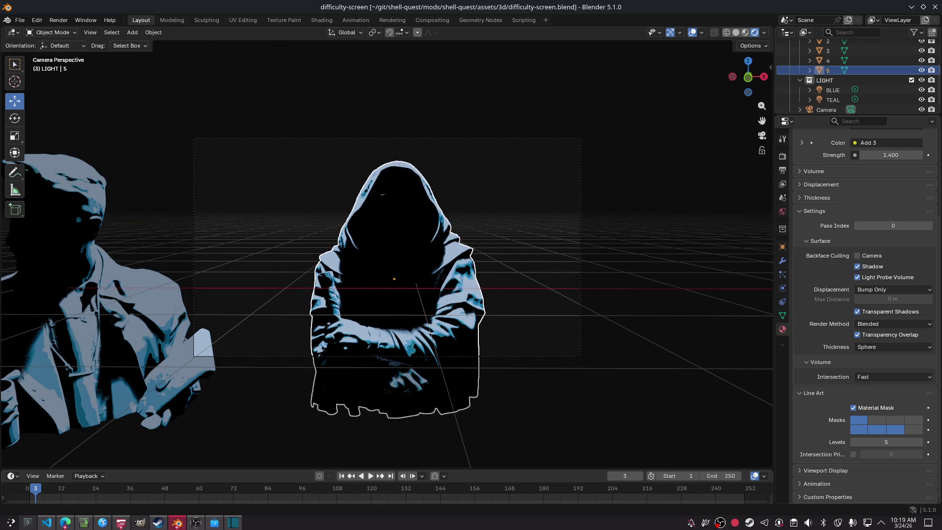
On the hooded figure, turn off the line art Material Mask and set Volume Intersection to Accurate.
left_click(394, 294)
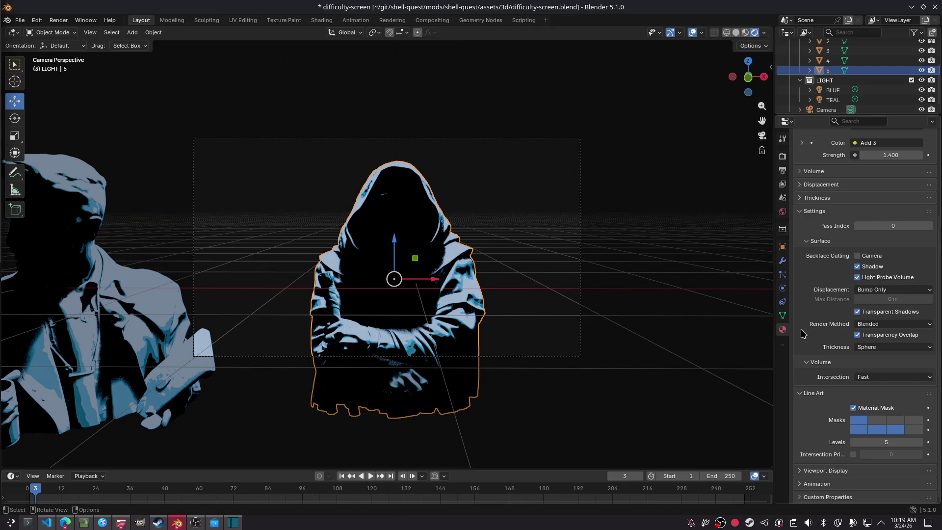
left_click(855, 408)
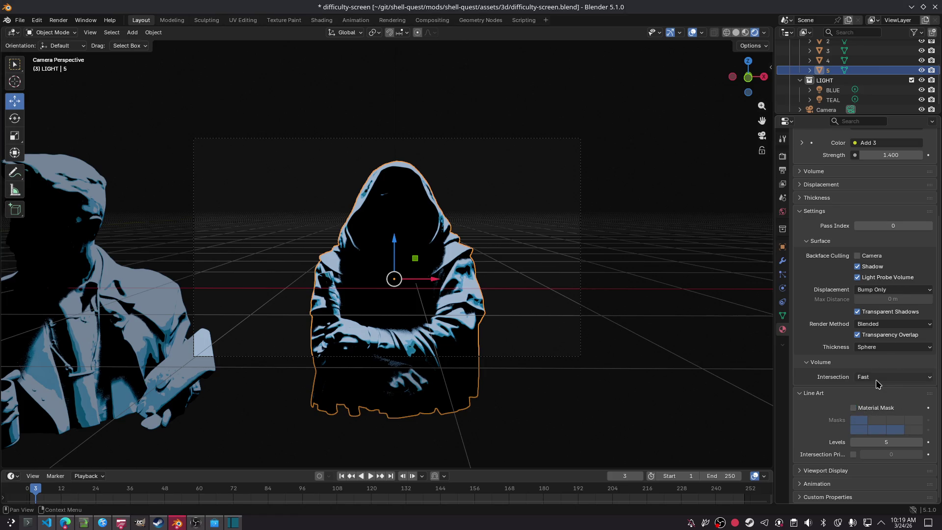
left_click(879, 383)
left_click(882, 403)
Check the Viewport Display thickness options, keeping Sphere, then deselect the figure.
left_click(834, 473)
scroll(843, 457, "down", 2)
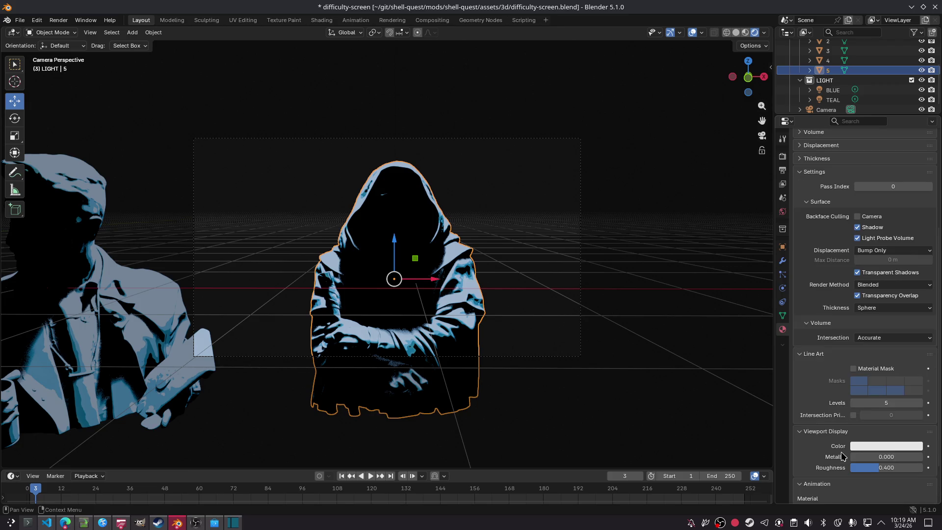
left_click(882, 309)
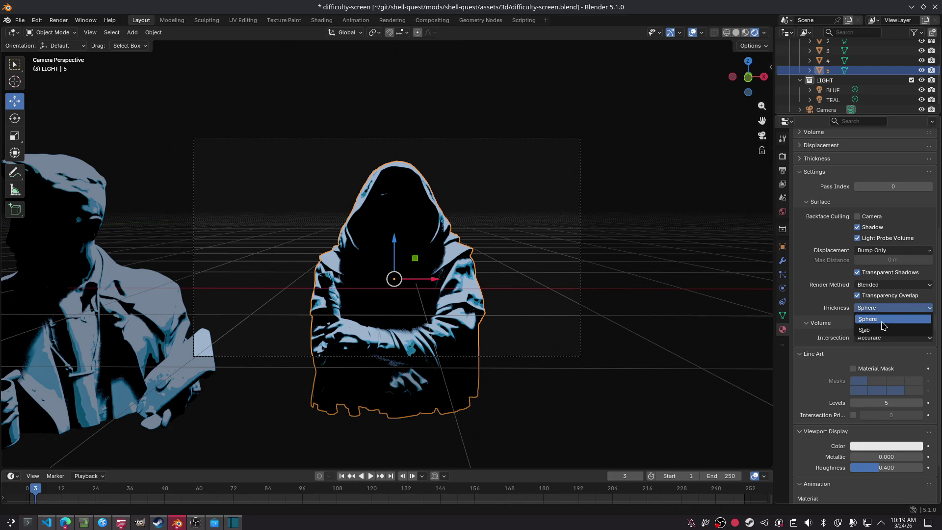
left_click(847, 307)
scroll(870, 299, "up", 1)
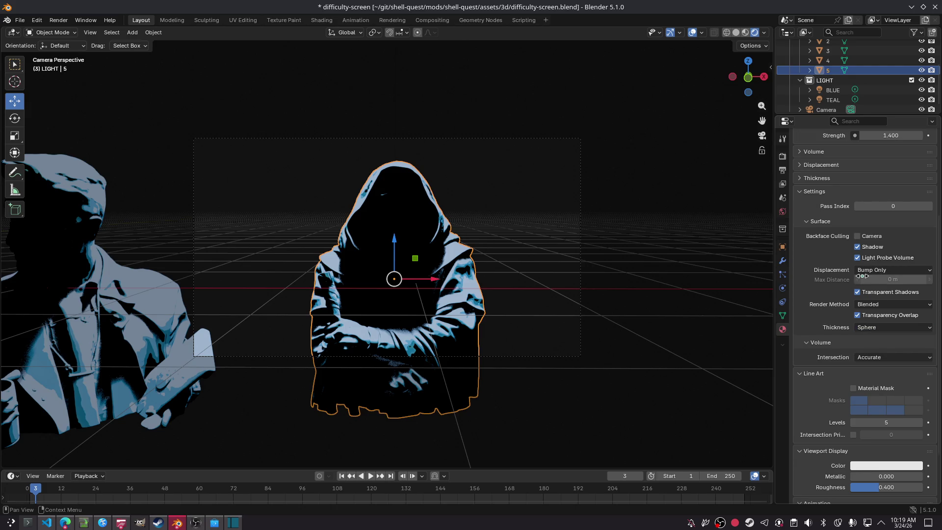
left_click(613, 281)
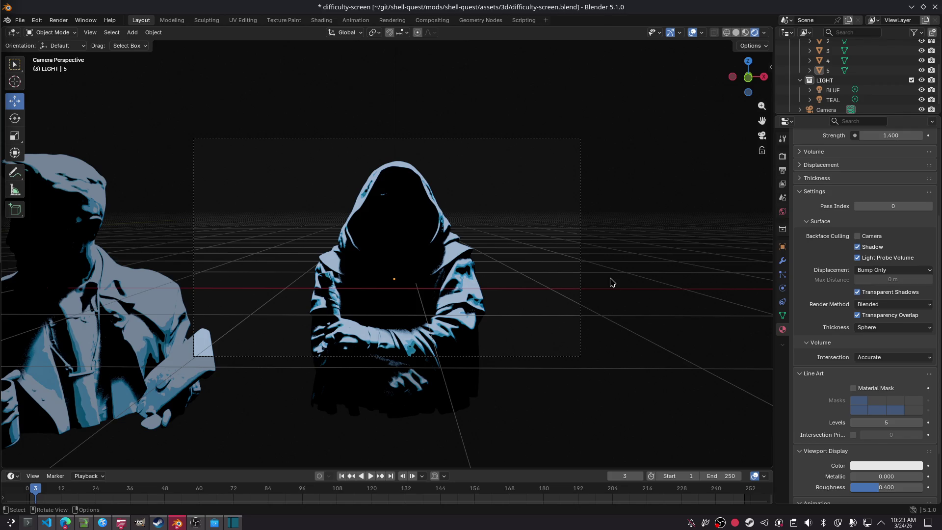
scroll(529, 261, "left", 10, "shift")
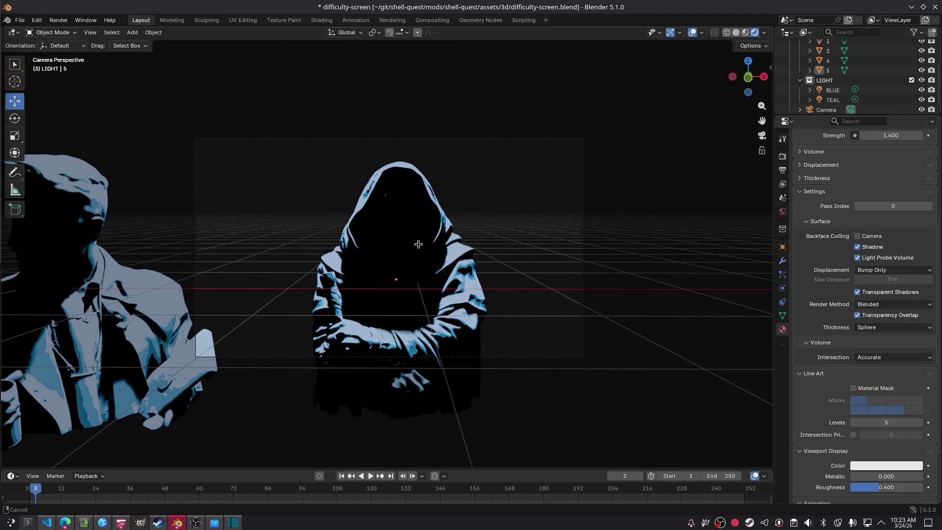
Lower the BLUE light's exposure to about -3.3 and render the hooded figure.
mouse_move(515, 210)
middle_mouse_down("shift")
mouse_move(482, 225)
mouse_move(408, 227)
mouse_move(379, 196)
middle_mouse_up("shift")
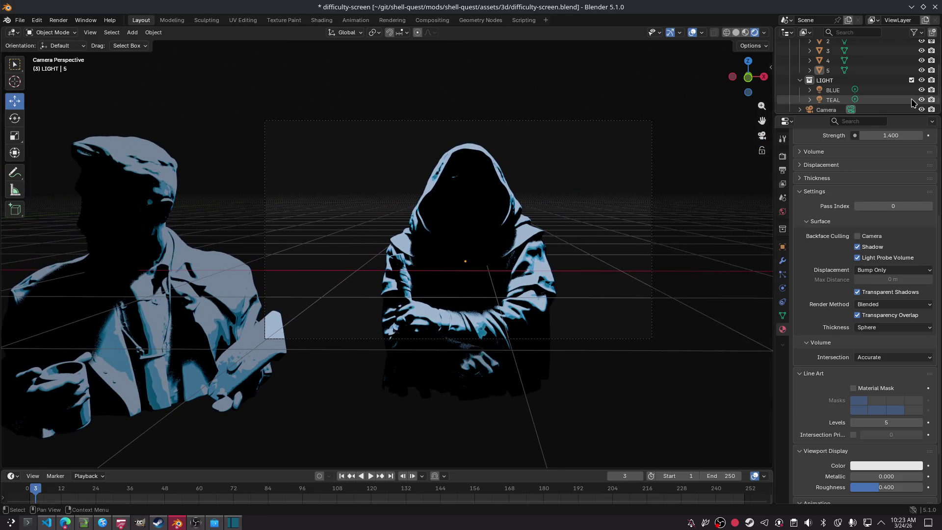
left_click(833, 91)
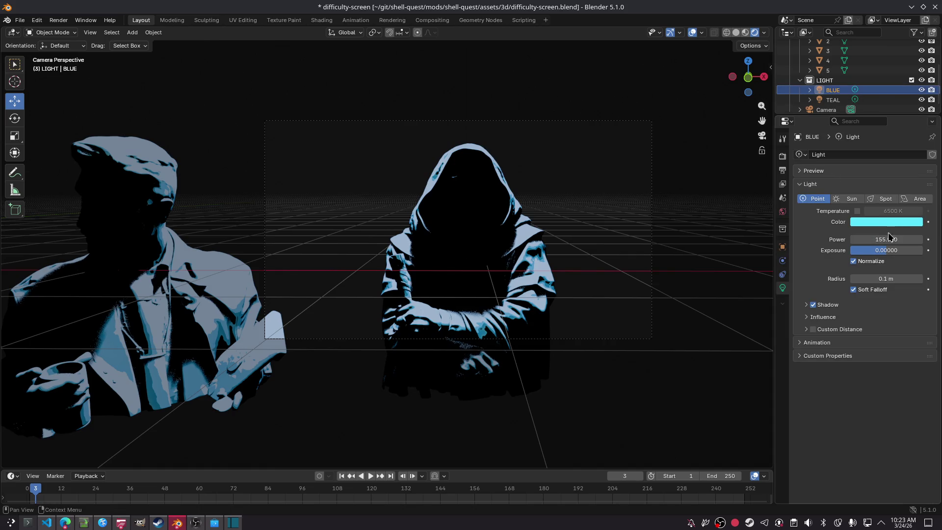
mouse_move(871, 251)
left_mouse_down()
mouse_move(849, 251)
mouse_move(899, 251)
mouse_move(844, 251)
mouse_move(859, 251)
left_mouse_up()
left_click(833, 100)
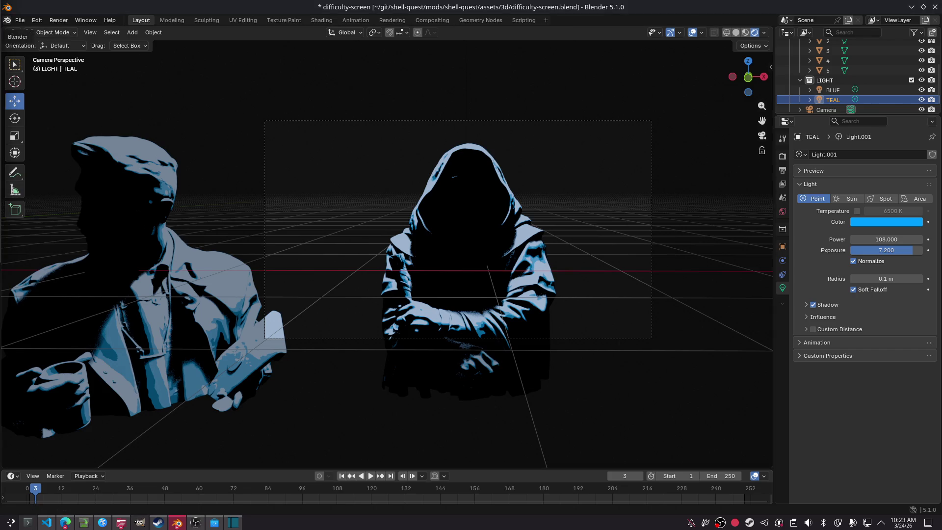
key("F12")
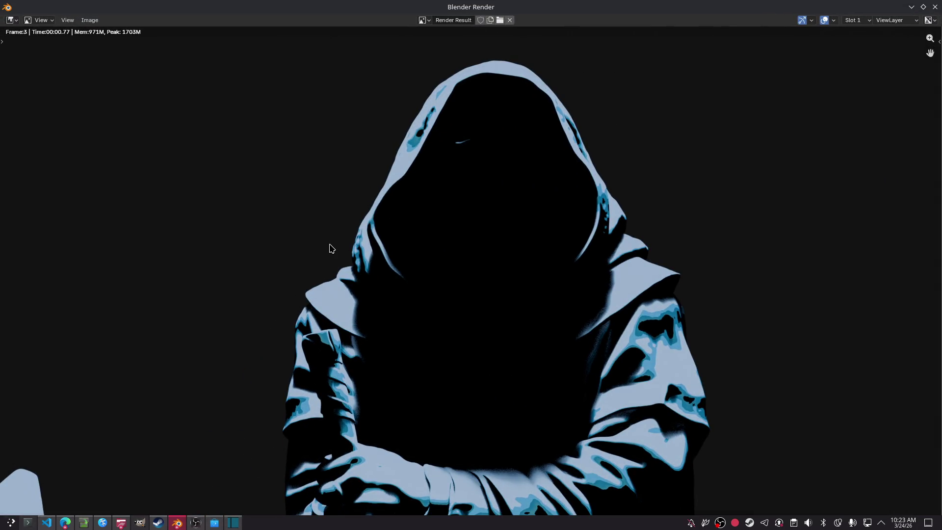
left_click(936, 7)
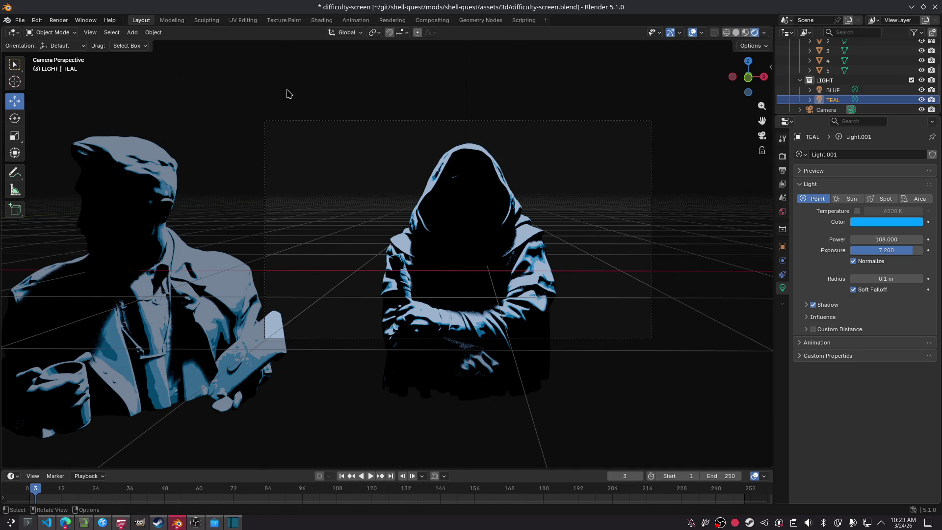
Select the BLUE light, toggle its visibility off and on, and drag it to a new spot.
left_click(881, 91)
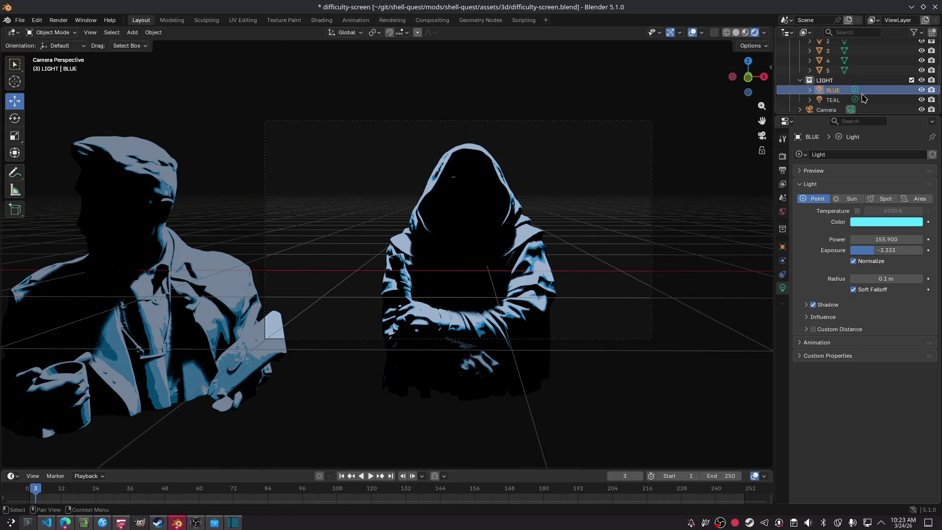
left_click(923, 91)
left_click(922, 91)
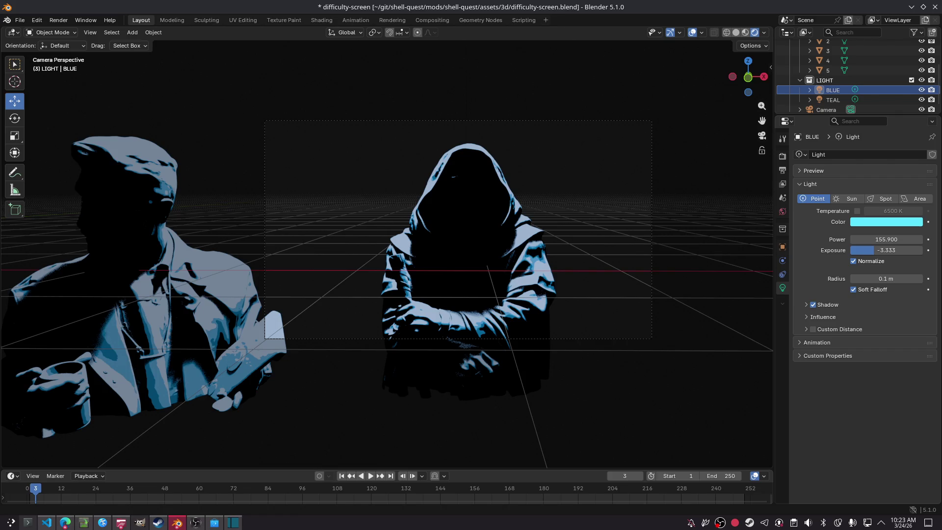
mouse_move(322, 115)
left_mouse_down()
mouse_move(351, 231)
mouse_move(389, 204)
mouse_move(311, 84)
mouse_move(342, 188)
left_mouse_up()
Adjust the TEAL light's exposure, deselect it, and render the current frame.
key("alt+a")
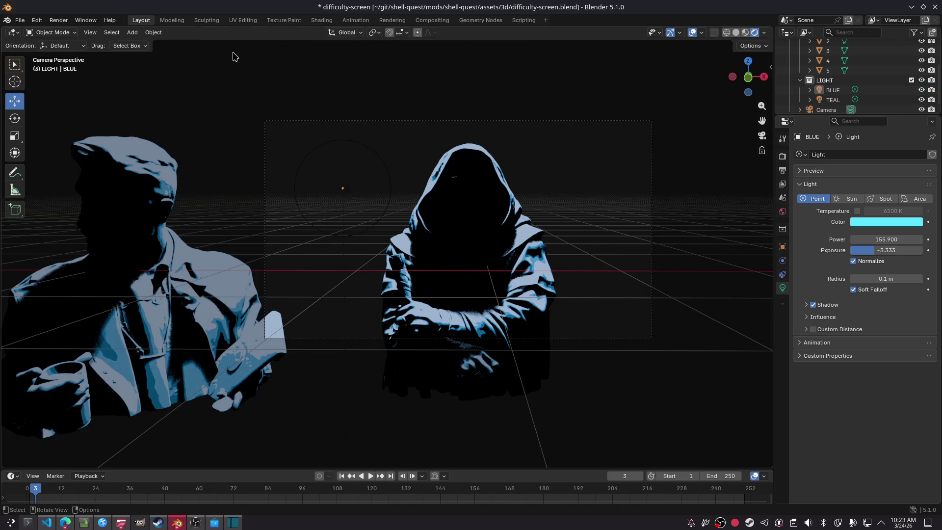
left_click(839, 99)
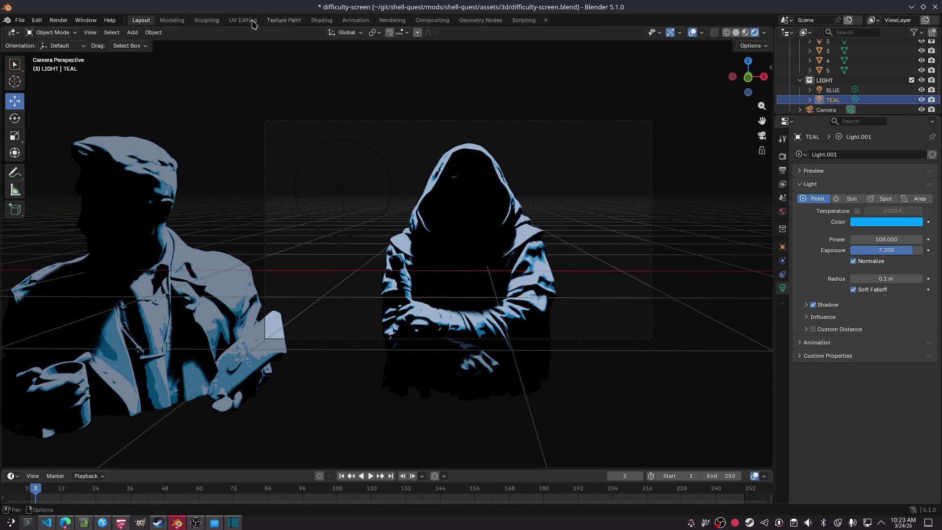
left_click(147, 221)
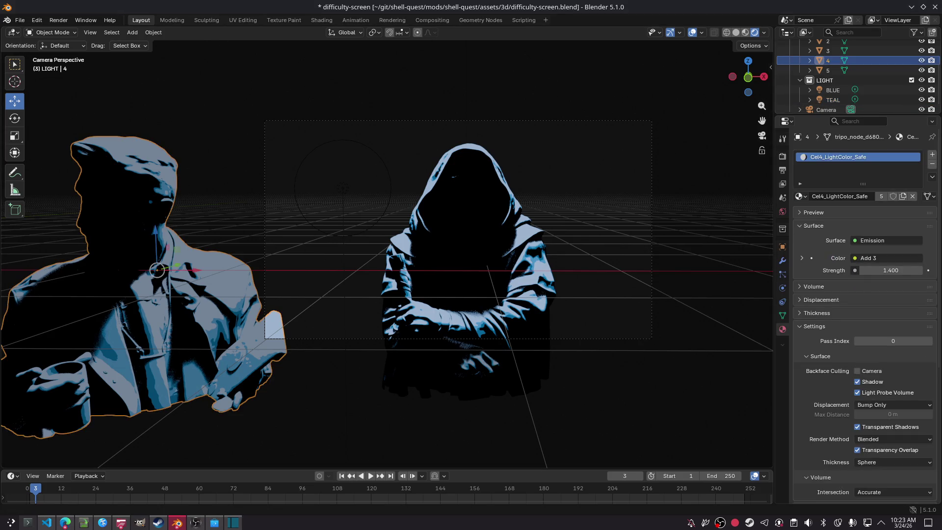
left_click(834, 100)
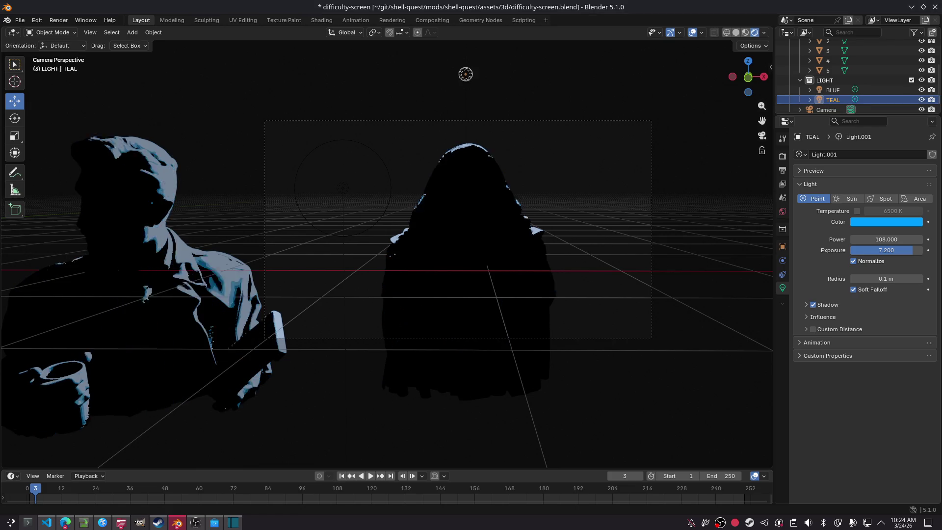
left_click_drag(893, 251, 908, 250)
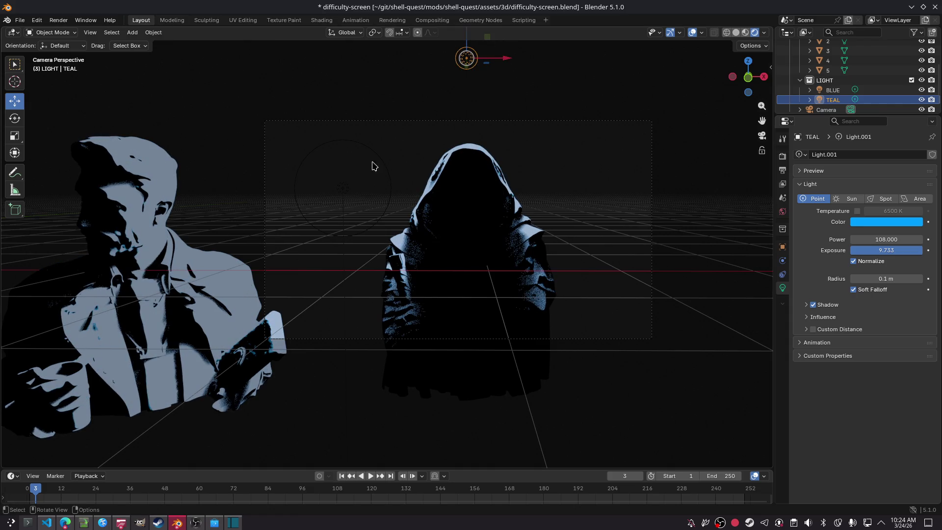
left_click(609, 241)
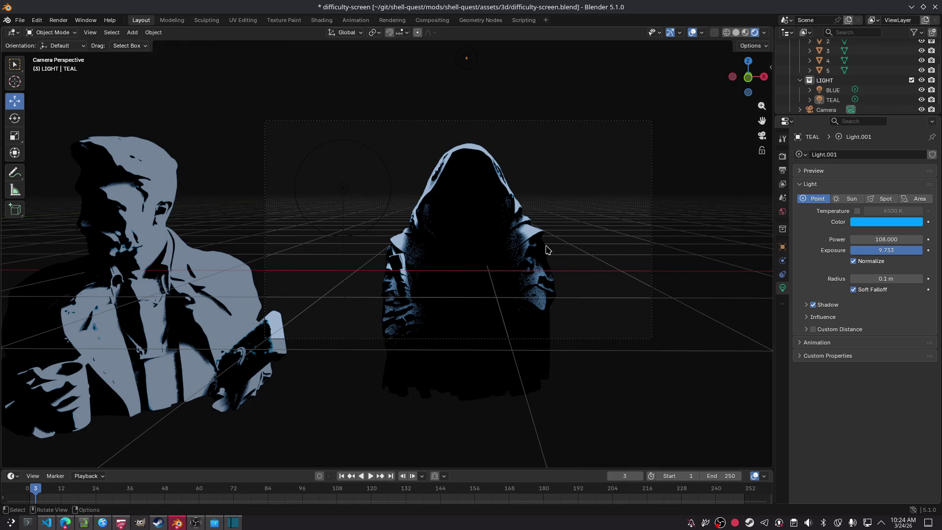
key("F12")
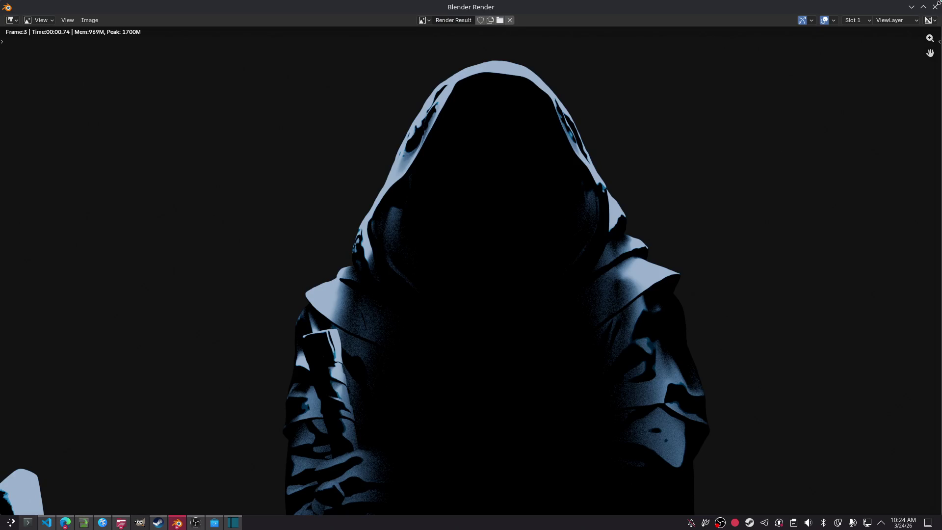
Make the TEAL light hard-edged: turn off Soft Falloff and set Radius to 0 m.
left_click(935, 7)
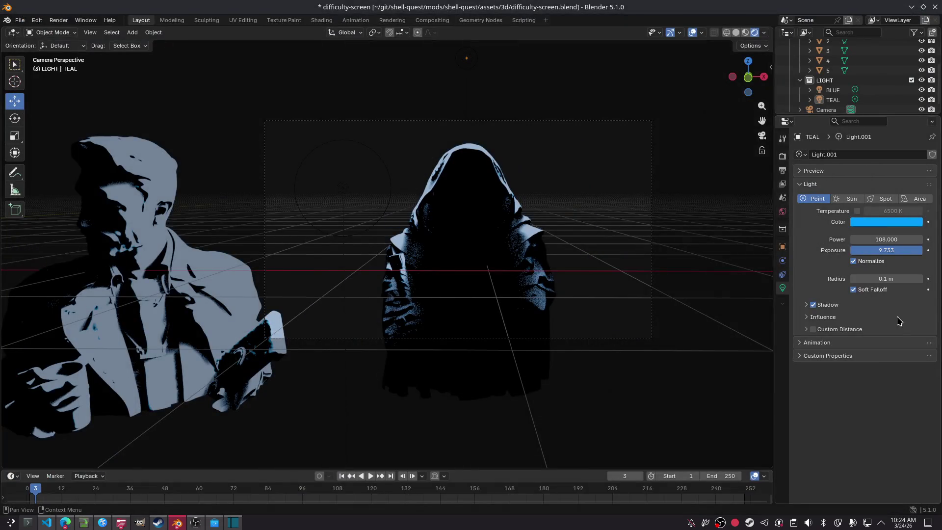
left_click(813, 305)
left_click(813, 305)
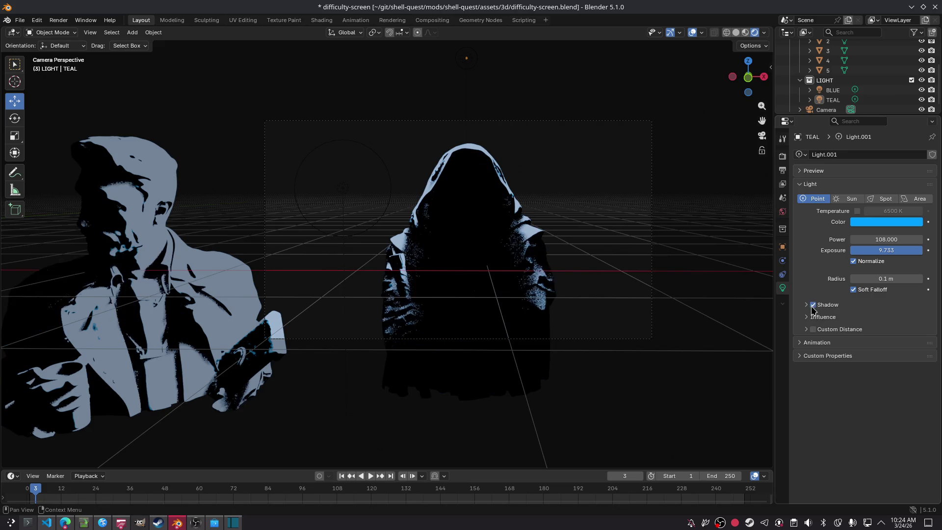
left_click(854, 290)
mouse_move(864, 279)
left_mouse_down()
mouse_move(922, 278)
mouse_move(766, 275)
mouse_move(736, 264)
left_mouse_up()
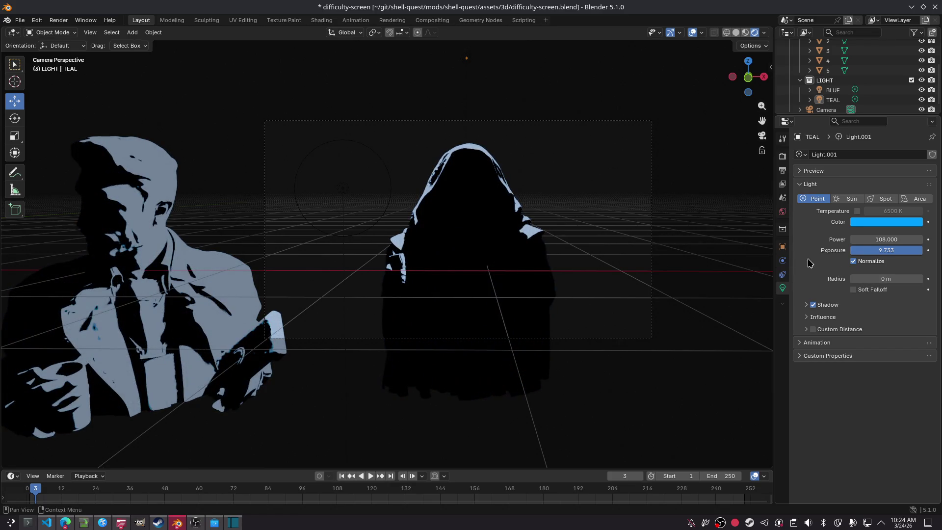
Render a test frame, save the file, and lower TEAL's exposure to 0.667.
key("F12")
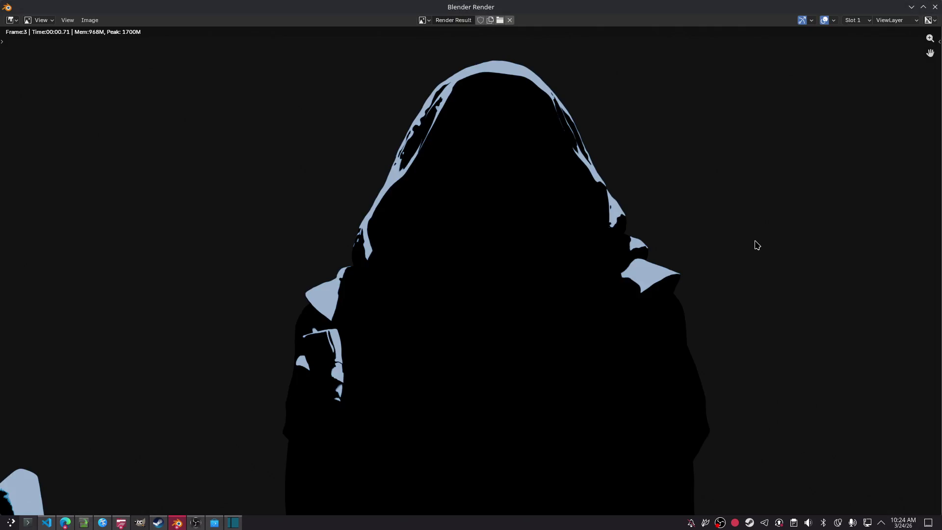
left_click(935, 7)
key("ctrl+s")
mouse_move(893, 251)
left_mouse_down()
mouse_move(834, 250)
mouse_move(844, 251)
left_mouse_up()
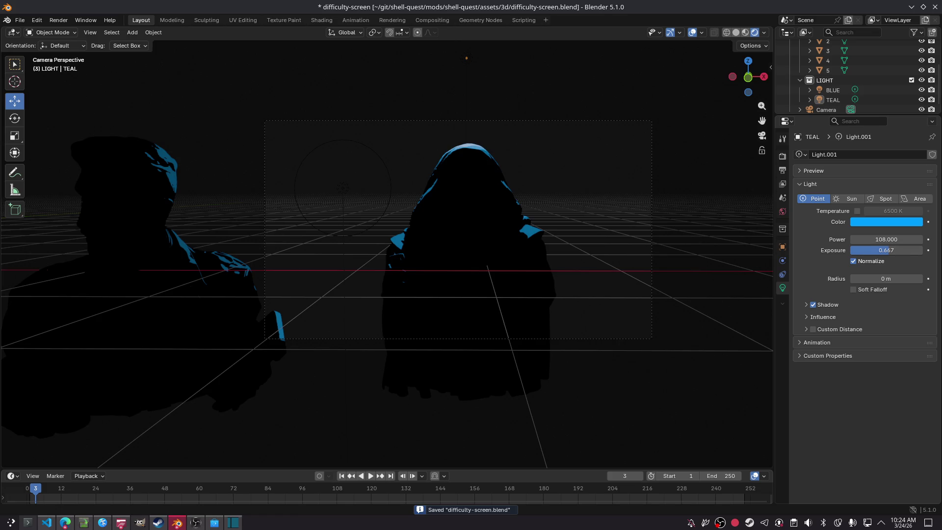
Move the TEAL light vertically so it relights the hooded bearded bust.
left_click(832, 100)
key("g")
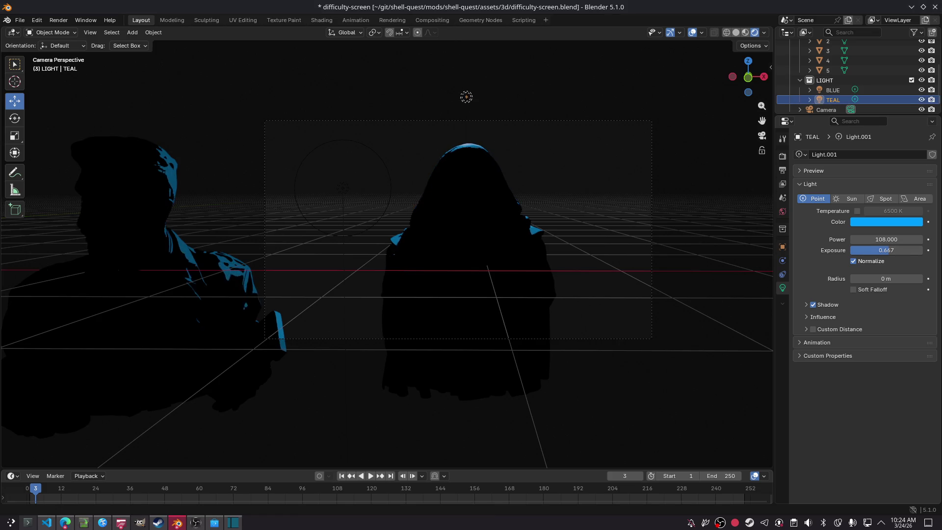
key("Return")
key("g")
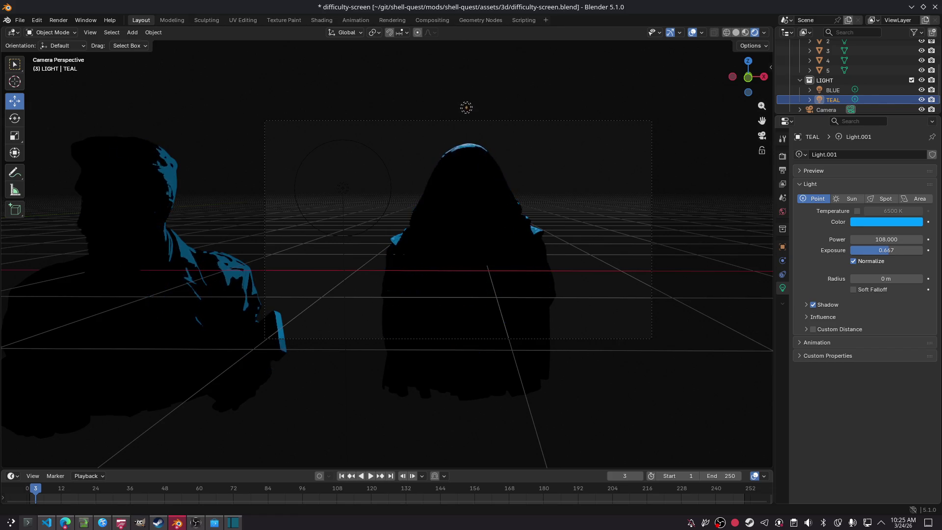
left_click_drag(466, 113, 467, 77)
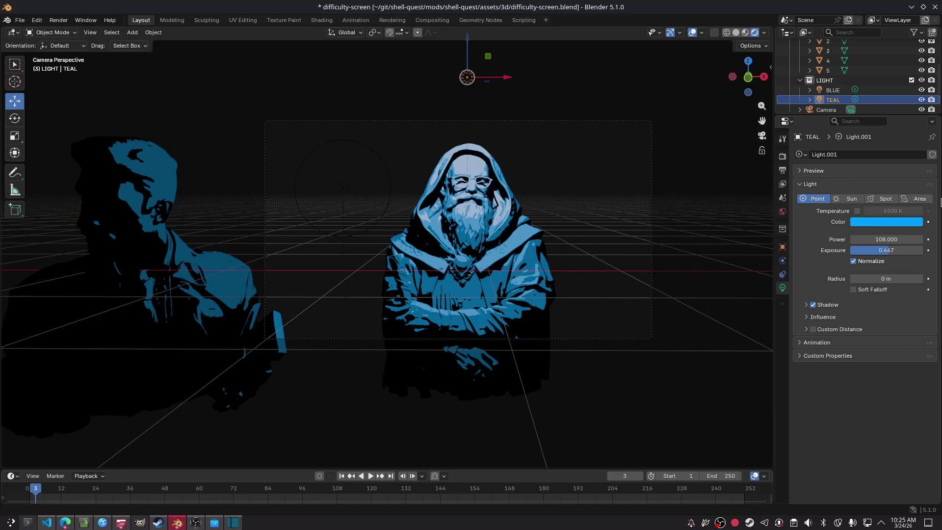
Drop TEAL's exposure to 0 and render the frame to check it.
left_click_drag(885, 251, 873, 250)
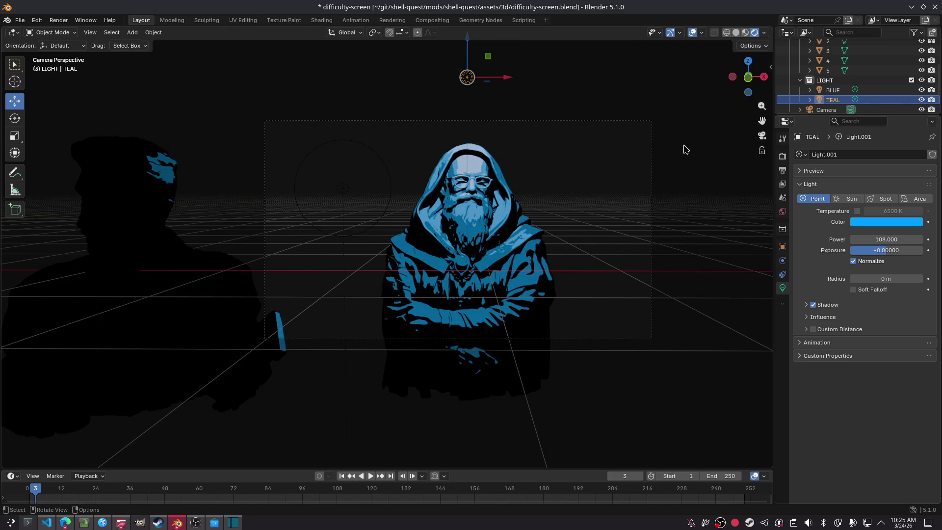
key("F12")
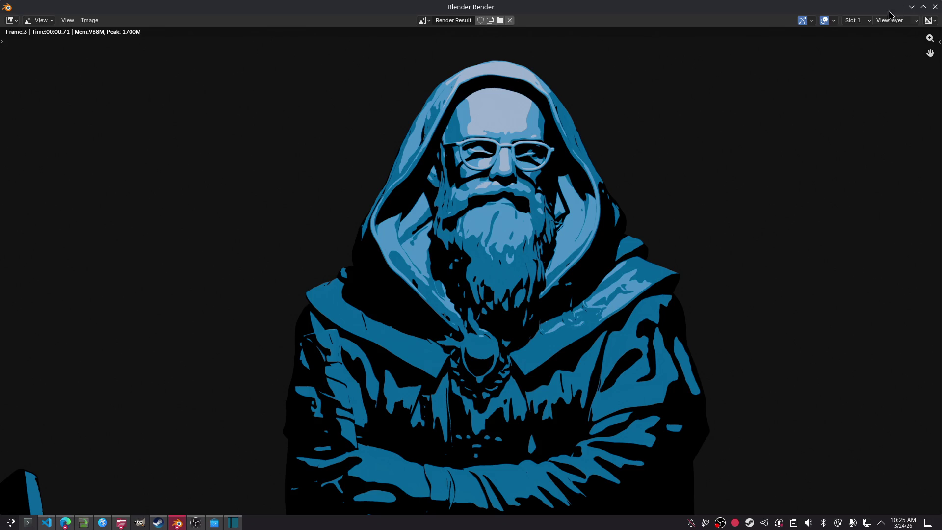
left_click(938, 7)
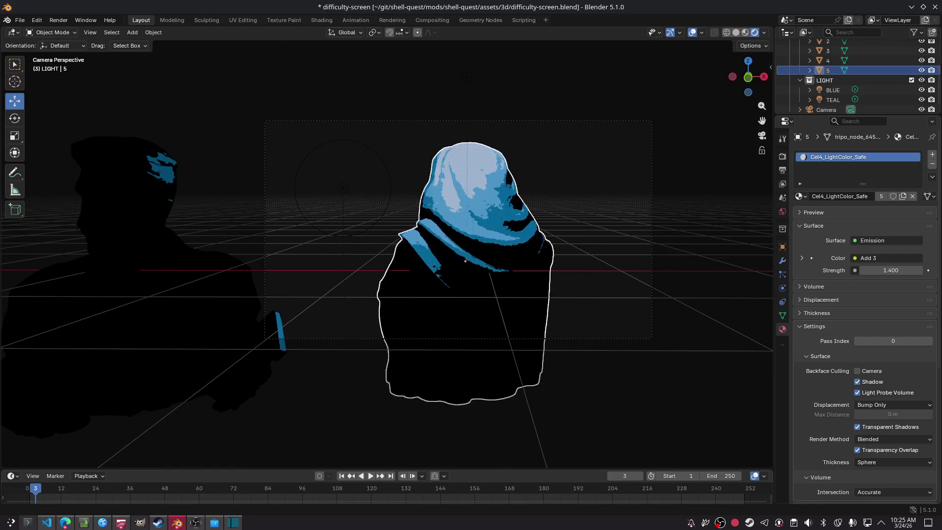
Move the hooded bust's plane 5 to a new spot in the camera frame.
key("ctrl+z")
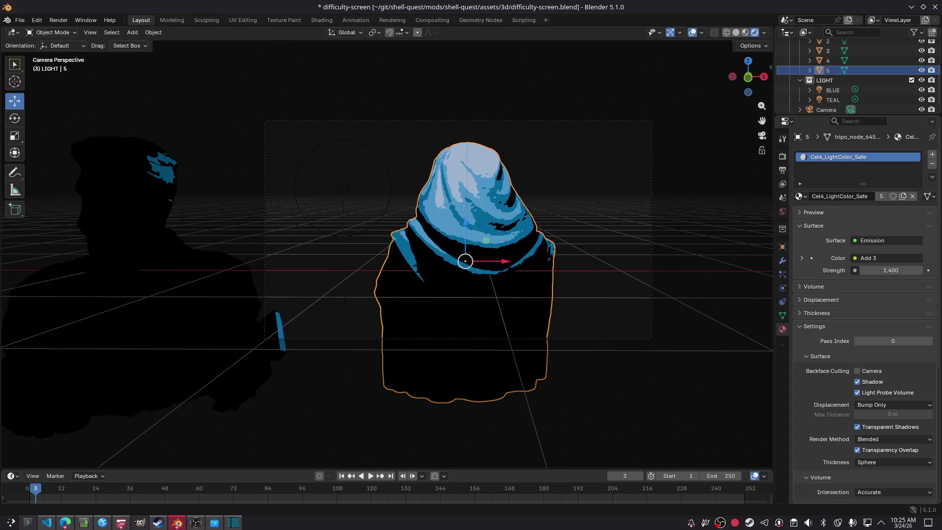
key("ctrl+z")
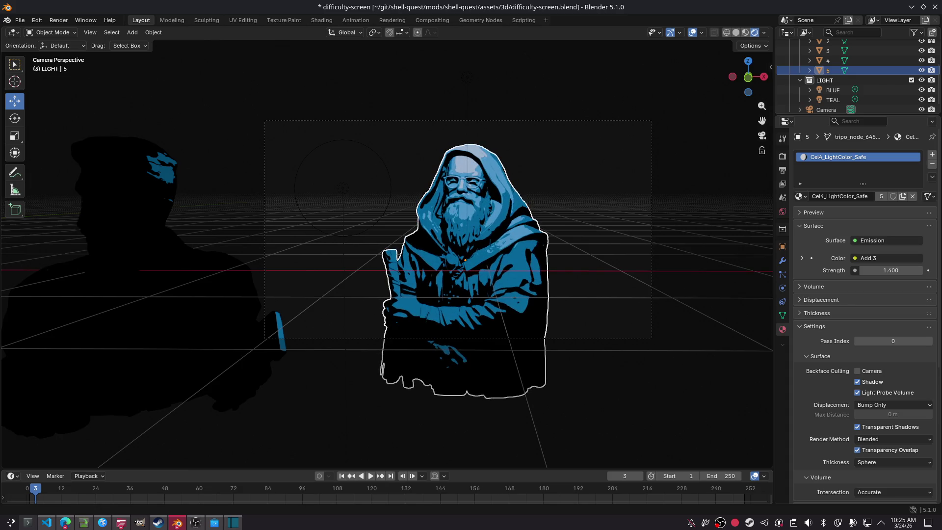
left_click(466, 260)
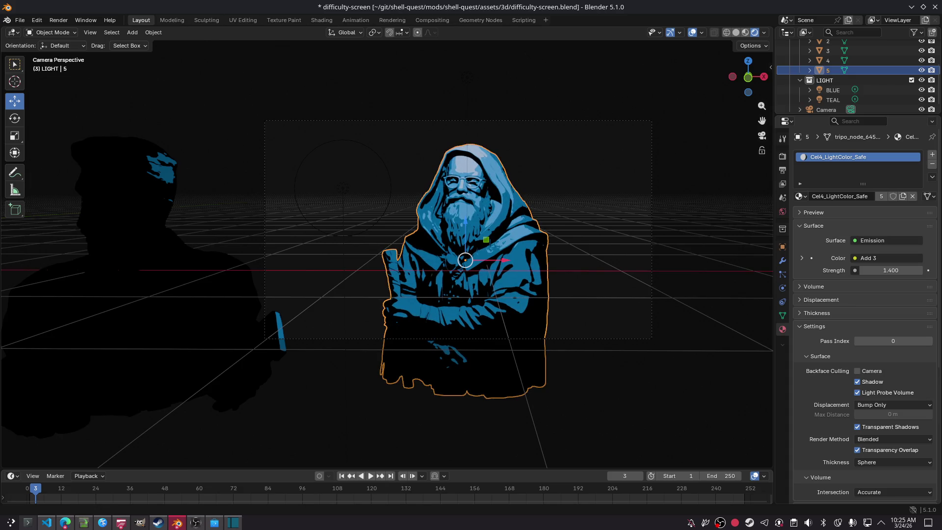
key("g")
left_click(388, 285)
left_click(62, 79)
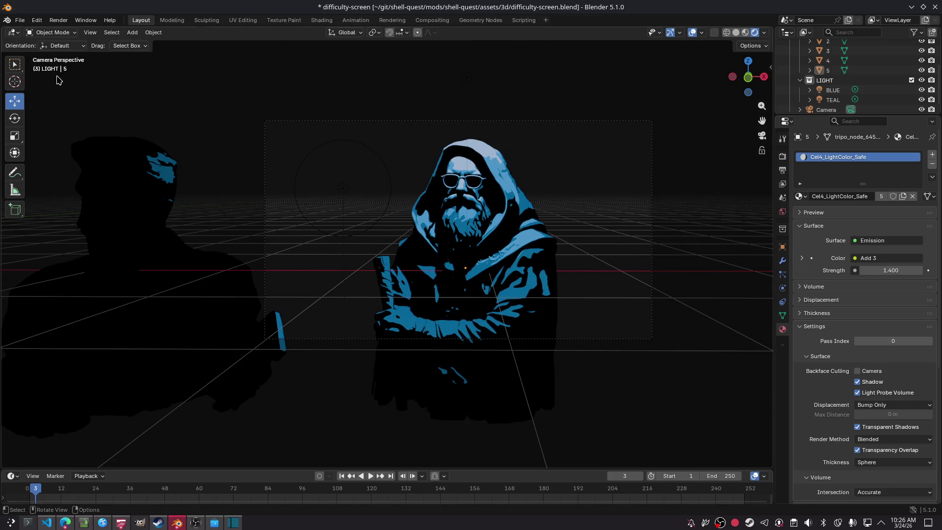
Render the frame, save difficulty-screen.blend, and bring the VS Code window forward.
key("F12")
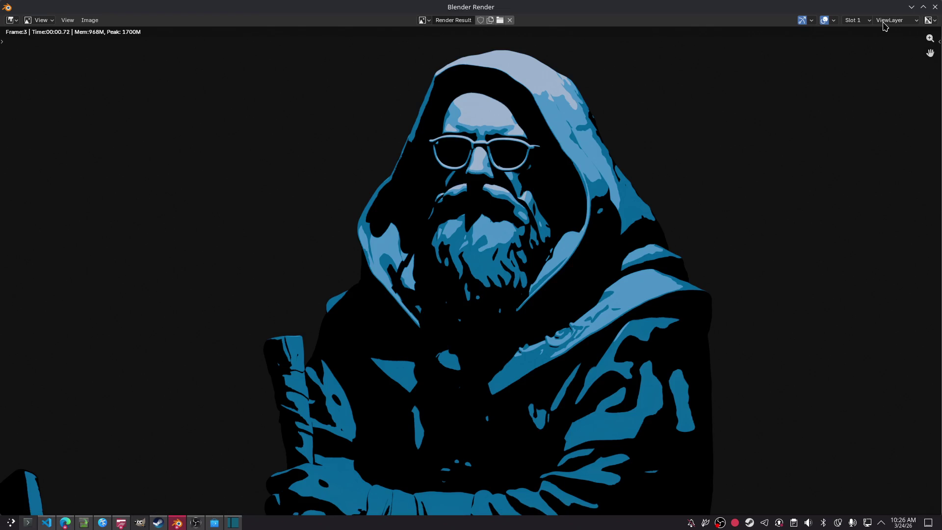
left_click(935, 7)
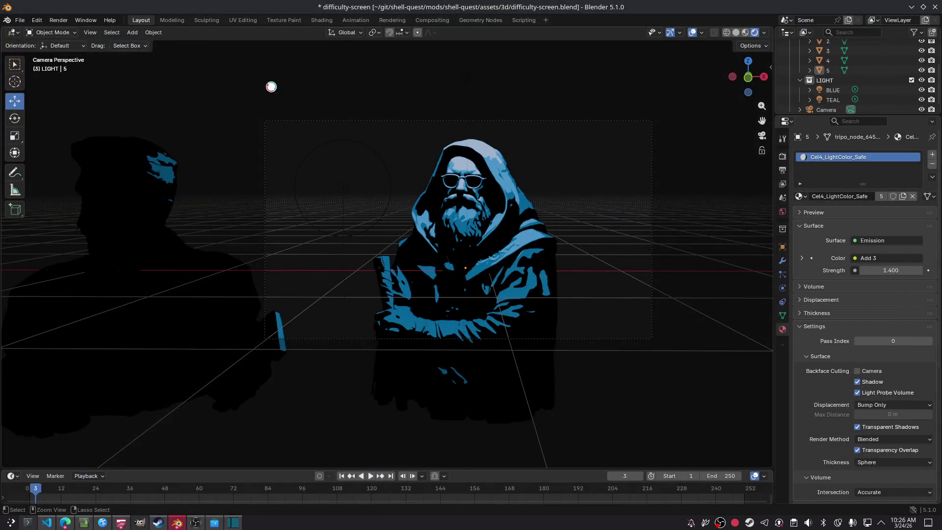
key("ctrl+s")
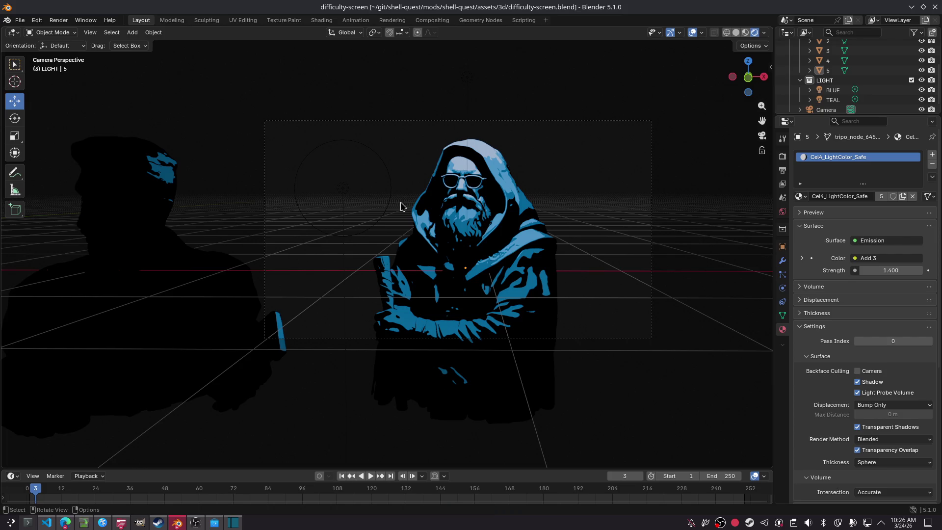
left_click(46, 523)
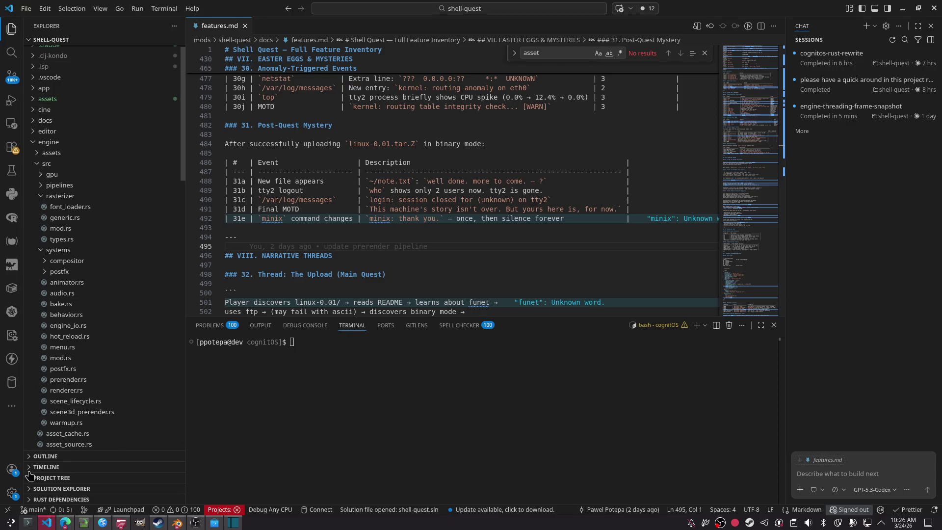
Go to Konsole's CLAUDE session and select the rate-limit reset-time line.
left_click(27, 523)
left_click(101, 25)
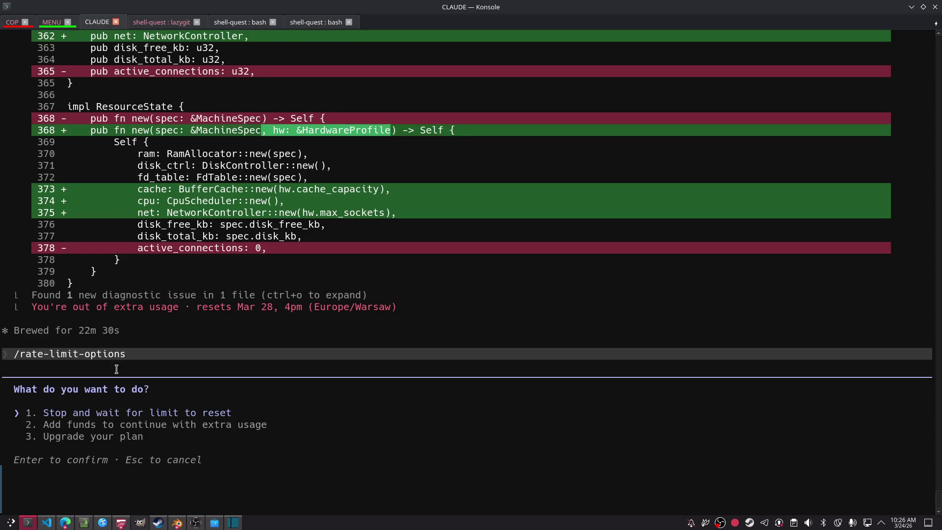
scroll(348, 312, "up", 1)
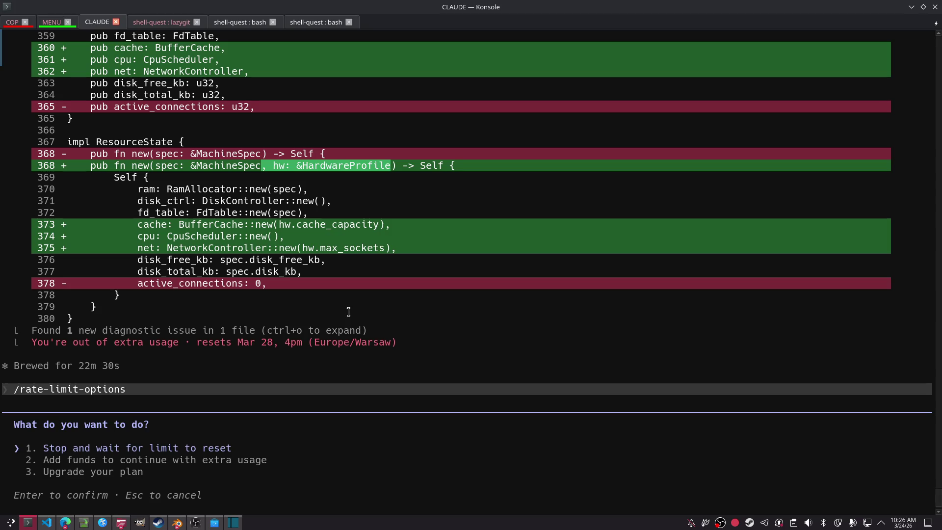
left_click_drag(406, 342, 177, 342)
left_click(369, 372)
Check today's date in the calendar and select the diff end and usage warning.
left_click(906, 525)
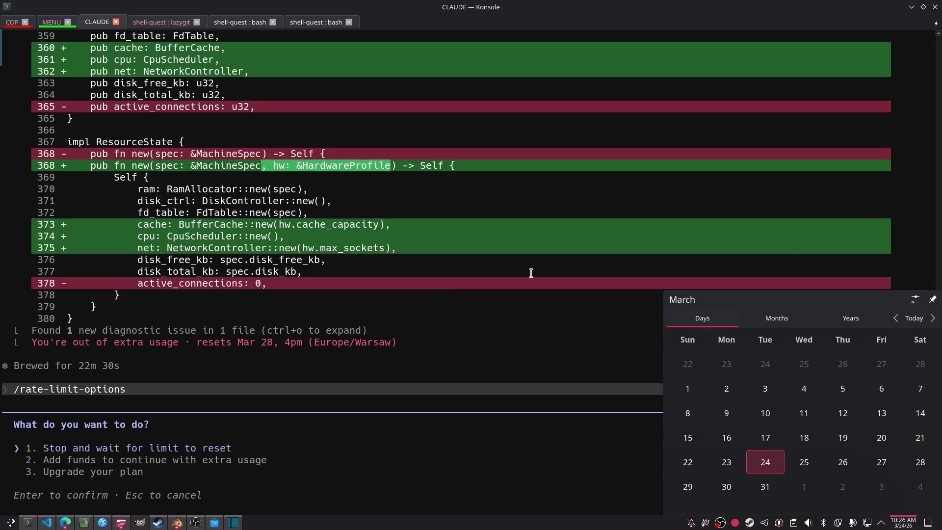
left_click_drag(413, 344, 107, 303)
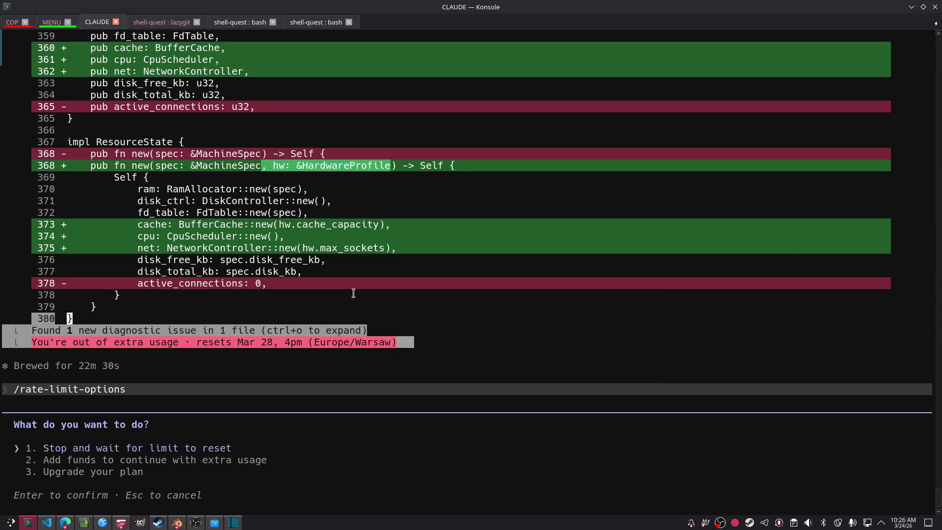
left_click(171, 479)
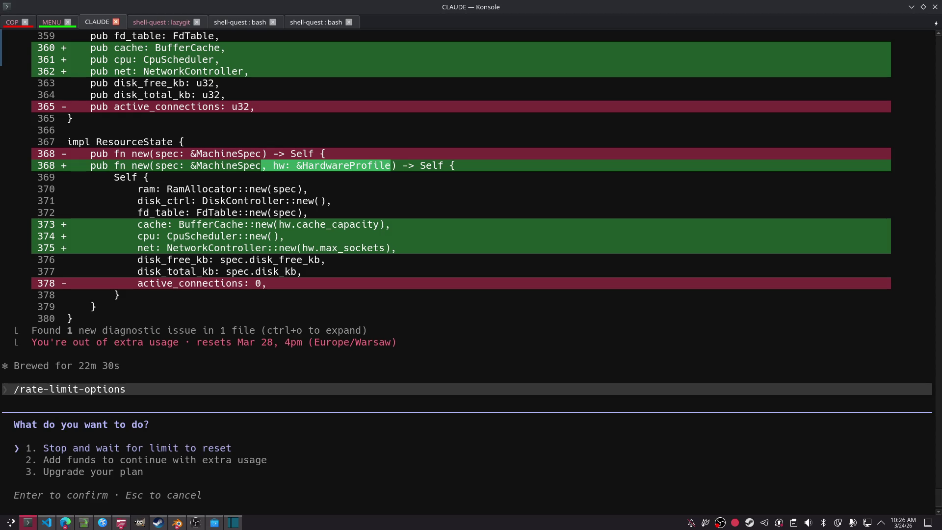
key("super")
key("Escape")
Switch to the browser's history tab.
left_click(65, 523)
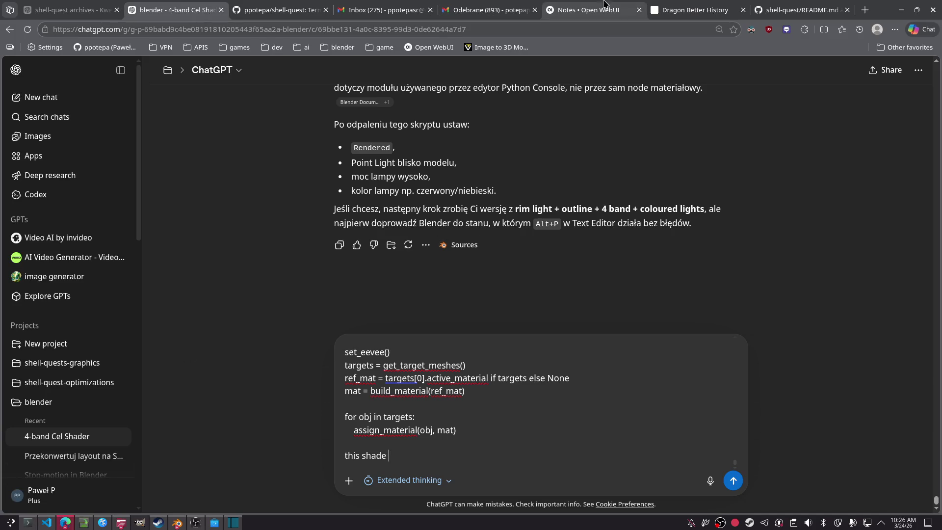
left_click(603, 6)
left_click(676, 13)
Check claude.ai/settings/usage for the weekly limit, then close that tab.
key("ctrl+t")
type("cla")
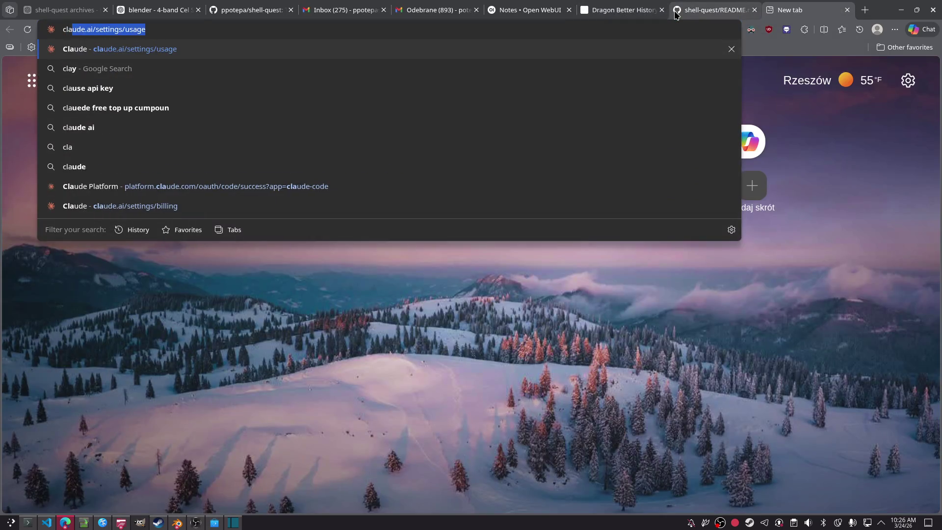
key("Return")
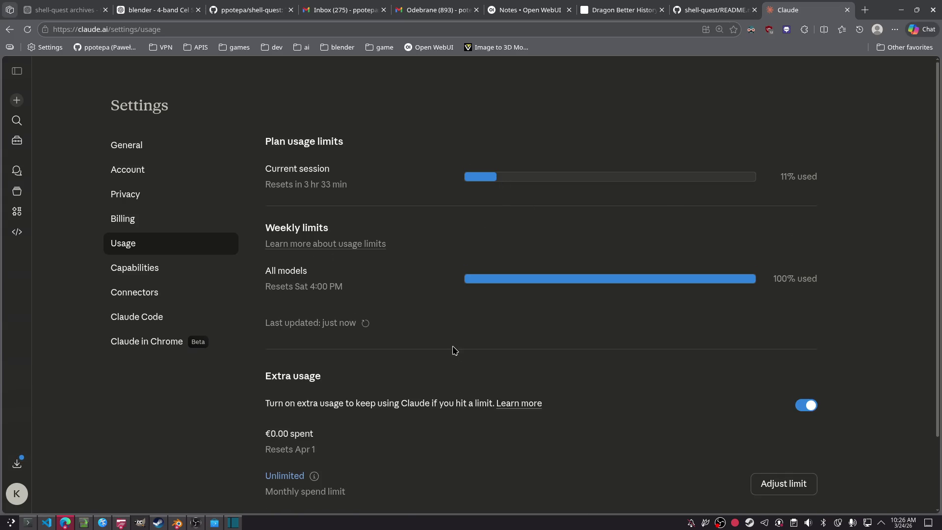
scroll(455, 350, "down", 2)
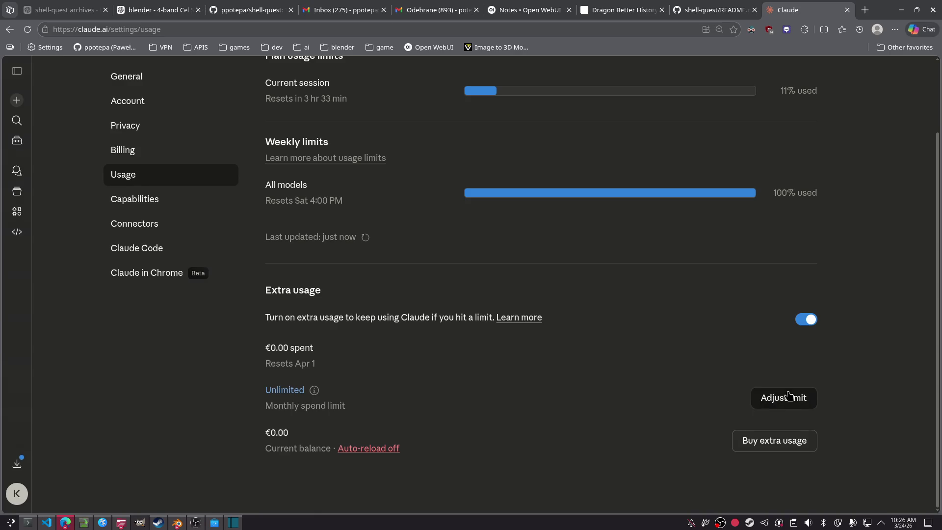
middle_click(818, 13)
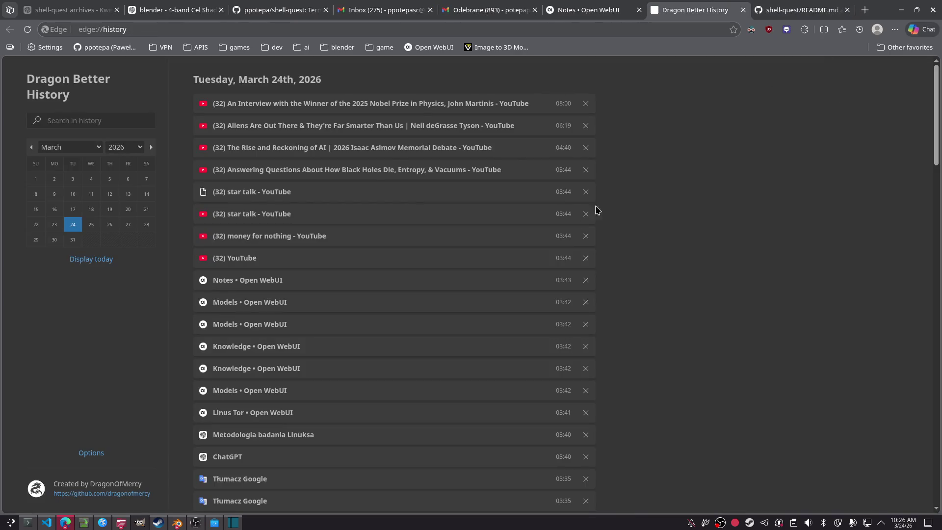
Reopen the 2025 Nobel Physics interview from history and skip ahead to 2:07.
left_click(331, 111)
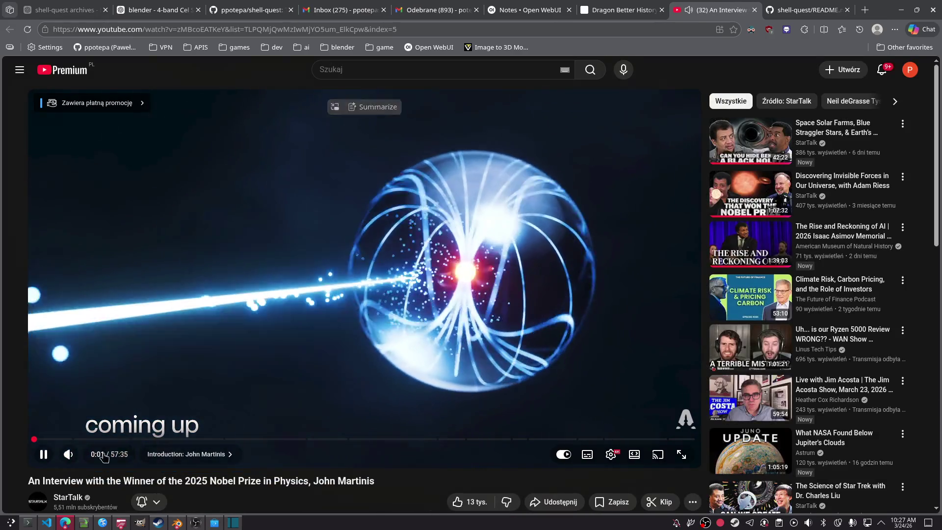
left_click(57, 439)
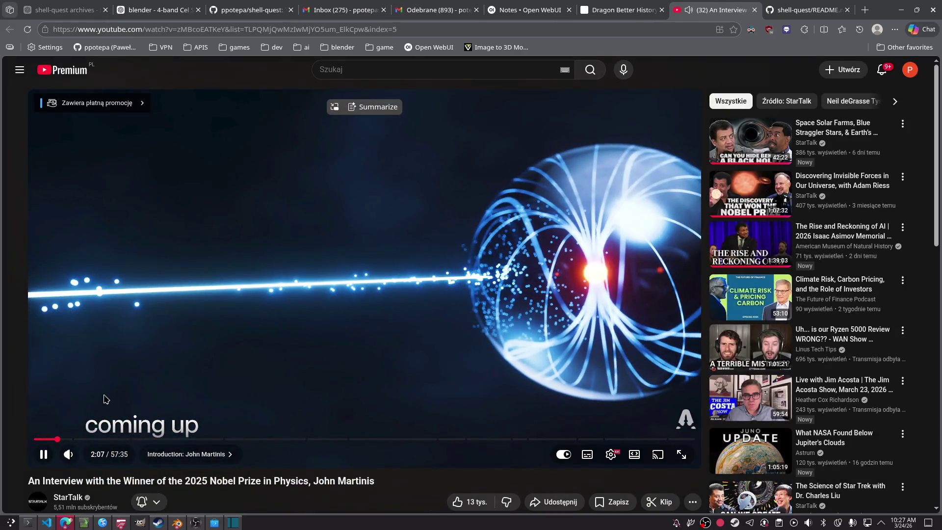
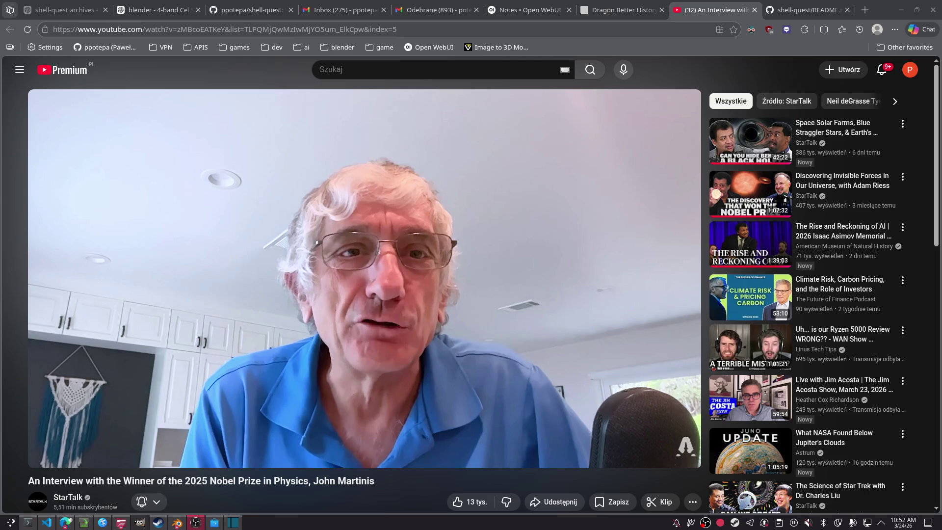
Pause the Nobel Prize physics interview, then close both the YouTube tab and the history tab.
left_click(383, 144)
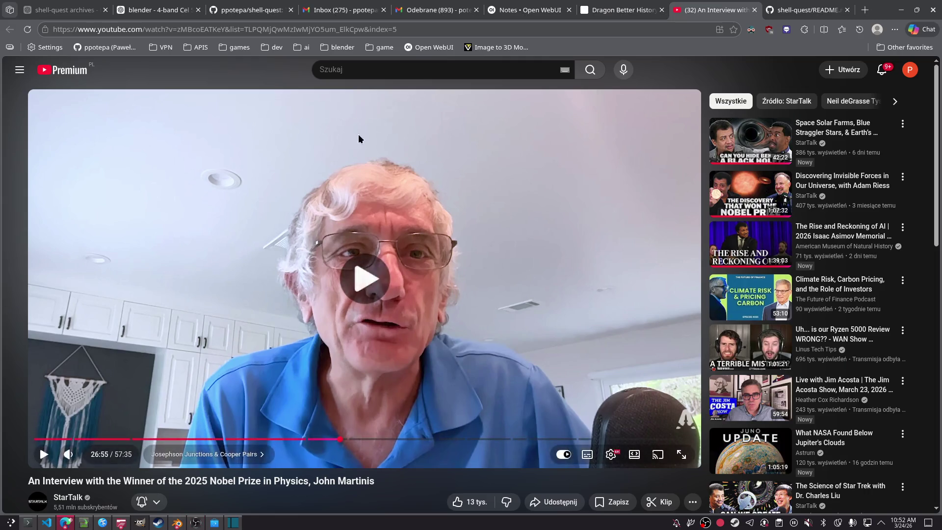
key("ctrl+w")
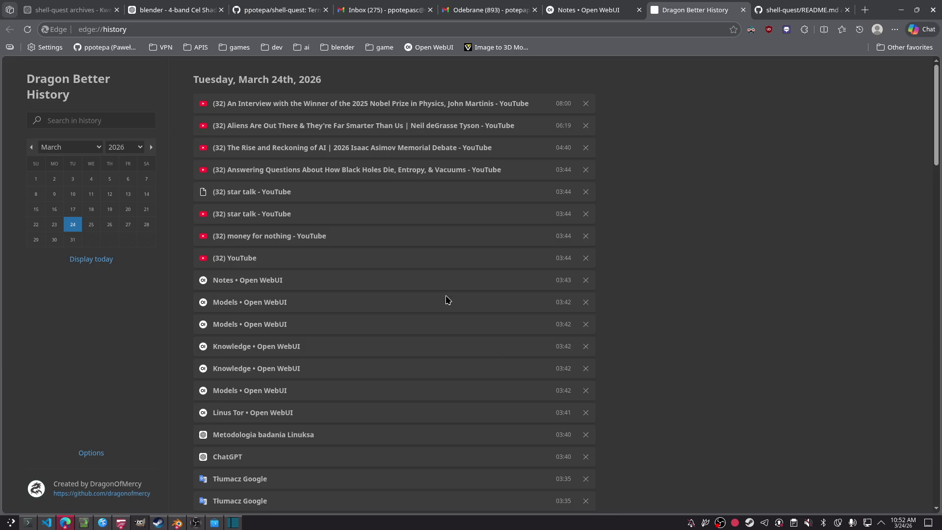
middle_click(725, 4)
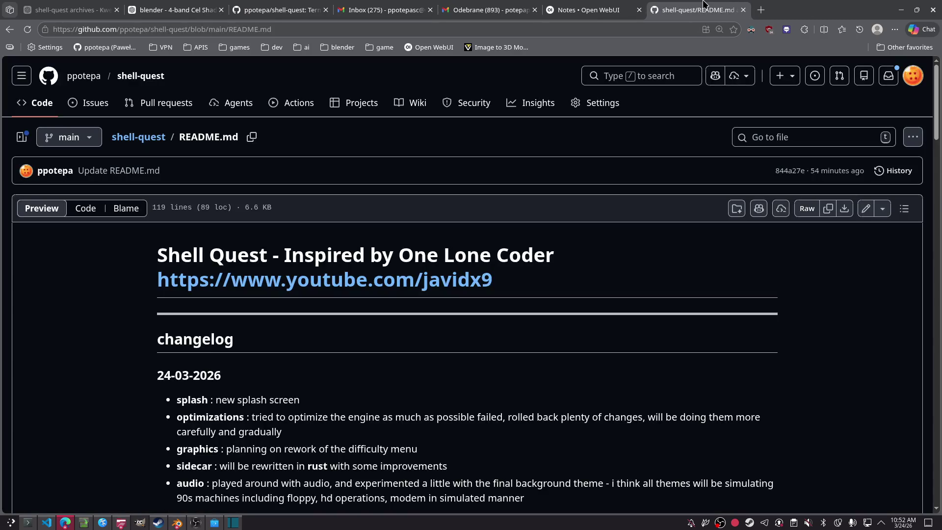
Skim the shell-quest README changelog, close its tab, and reload the Open WebUI notes list.
scroll(683, 361, "down", 10)
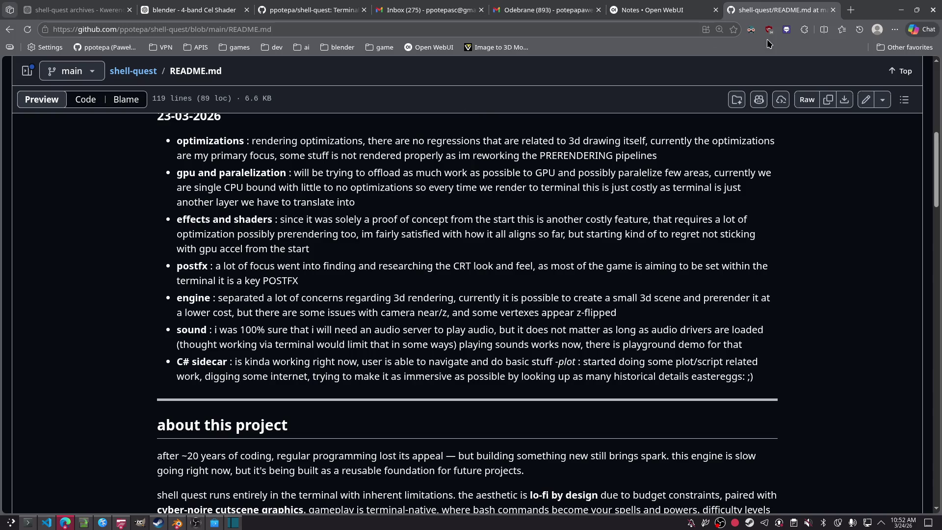
middle_click(791, 4)
key("F5")
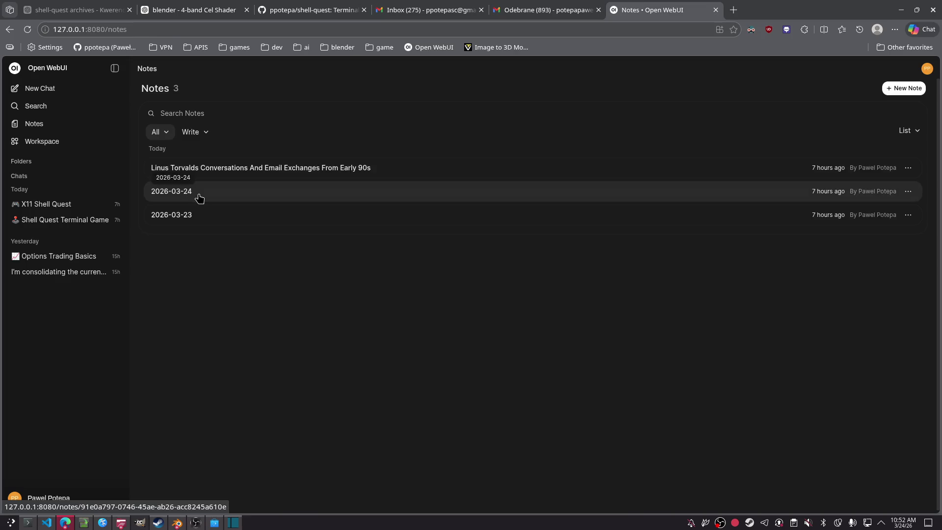
left_click(200, 198)
key("alt+Left")
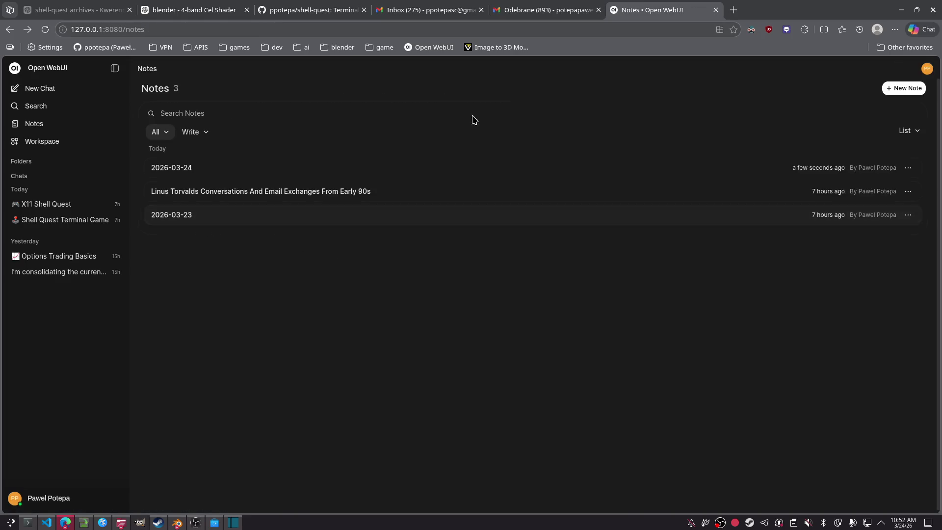
left_click(250, 215)
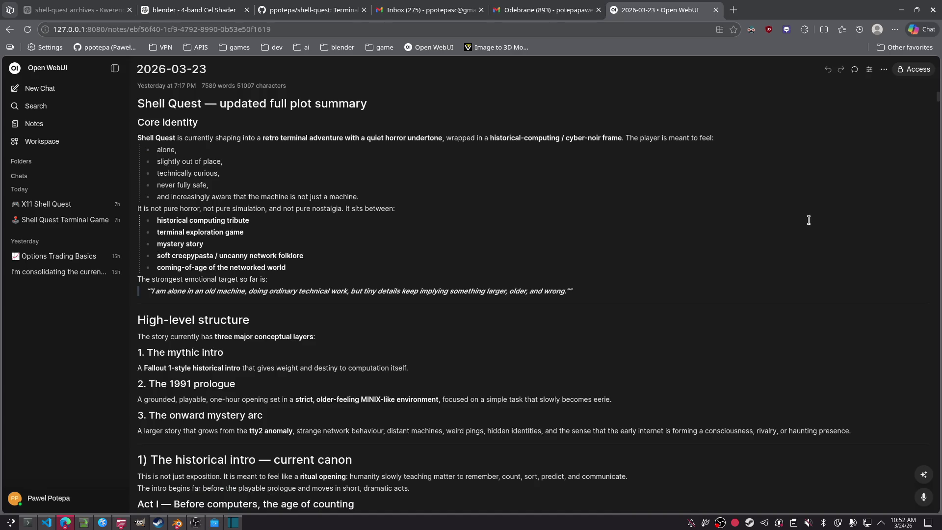
key("alt+Left")
left_click(913, 216)
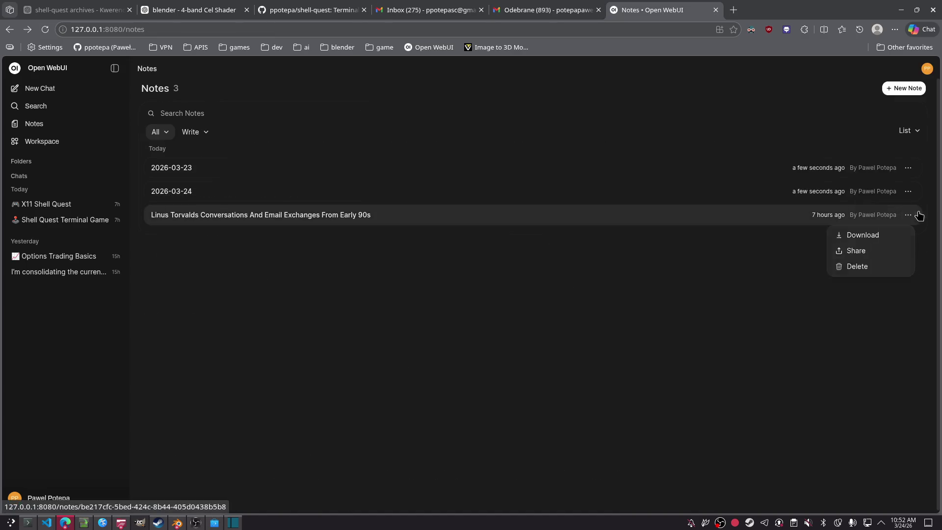
left_click(618, 229)
left_click(610, 221)
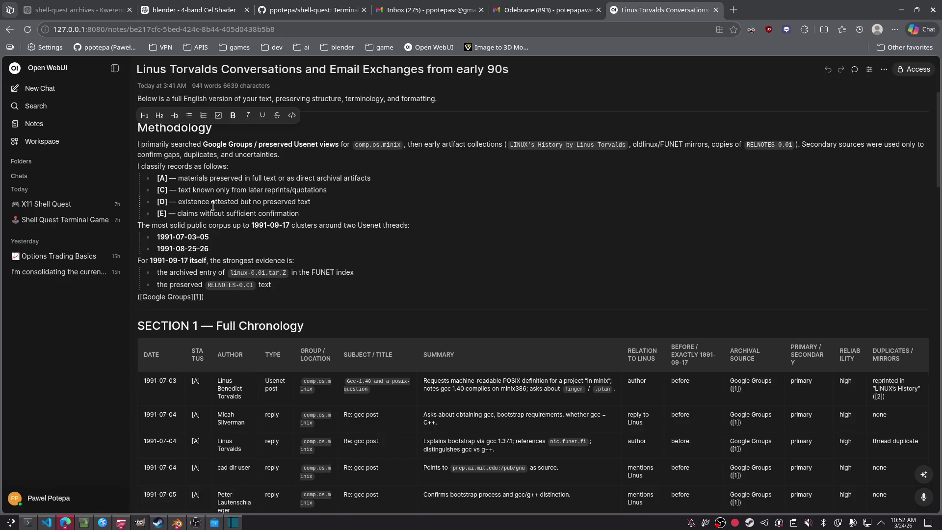
scroll(262, 281, "down", 10)
key("alt+Left")
left_click(187, 212)
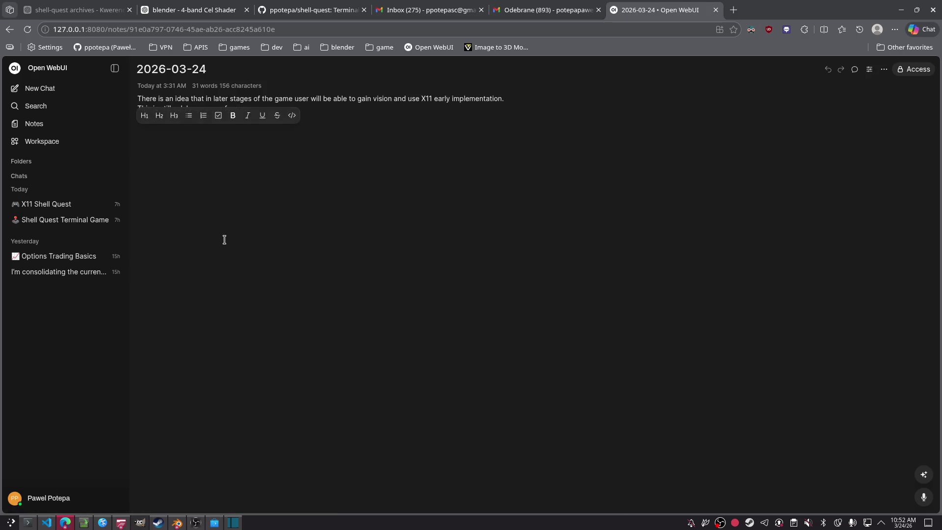
key("alt+Left")
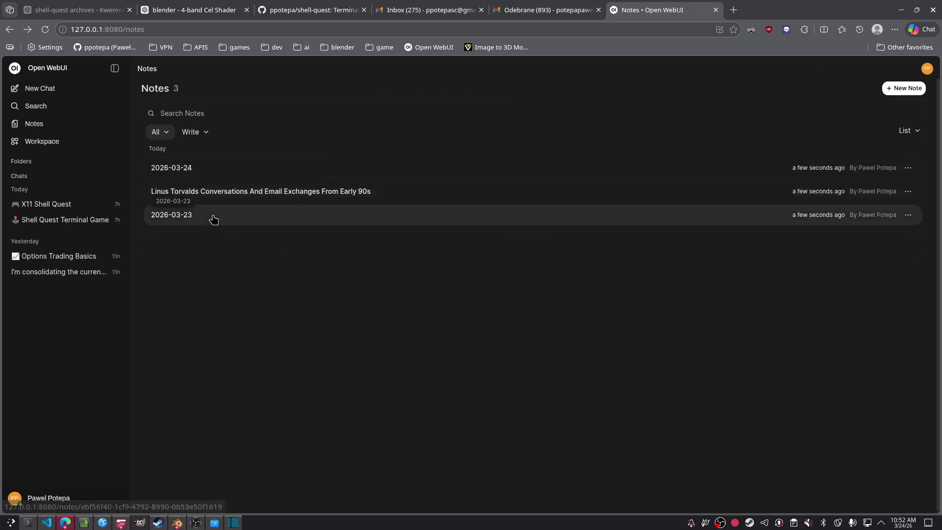
left_click(213, 219)
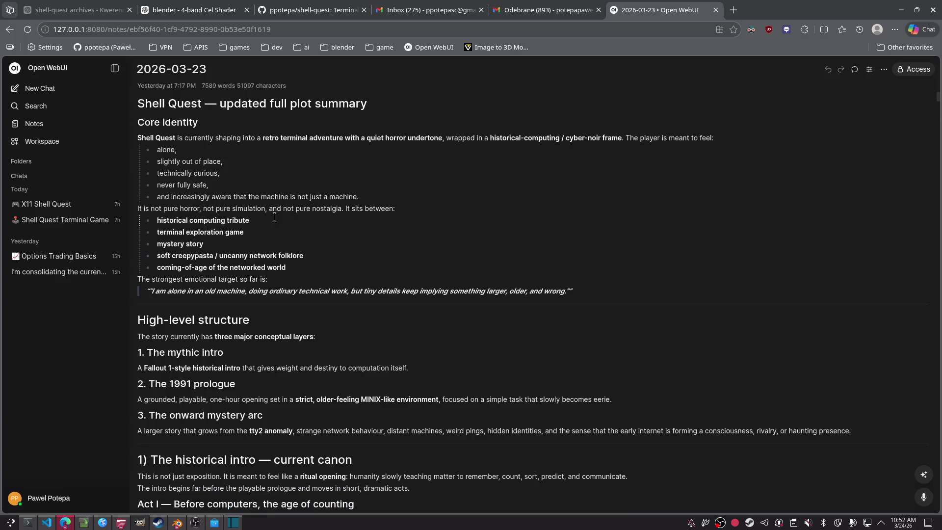
scroll(274, 217, "down", 20)
scroll(283, 214, "down", 20)
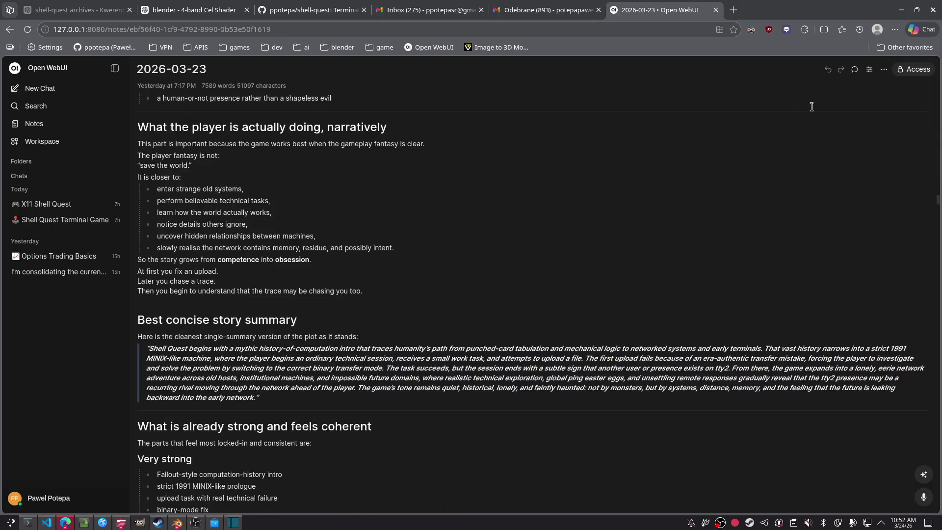
key("alt+Left")
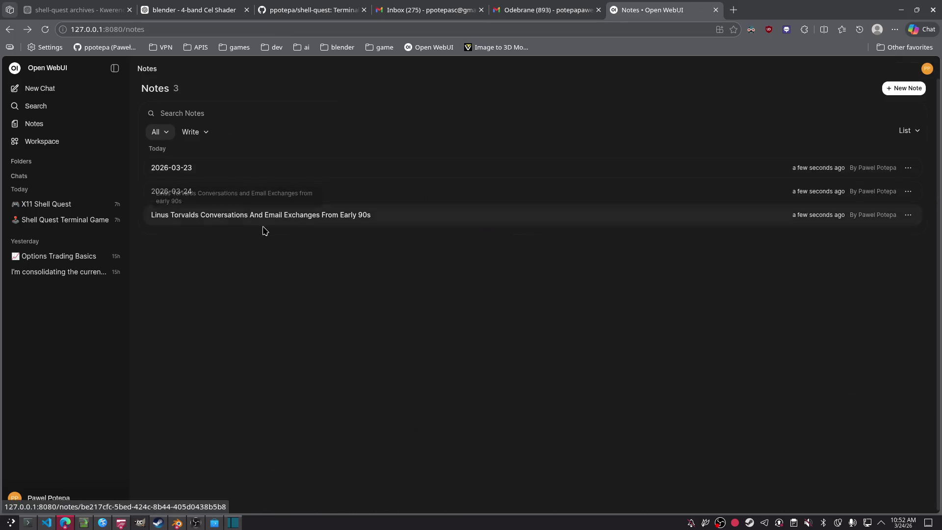
left_click(909, 168)
Open the 2026-03-23 note and retitle it 'Current State of Plot summary as of 22-03-2026'.
left_click(622, 176)
left_click(616, 173)
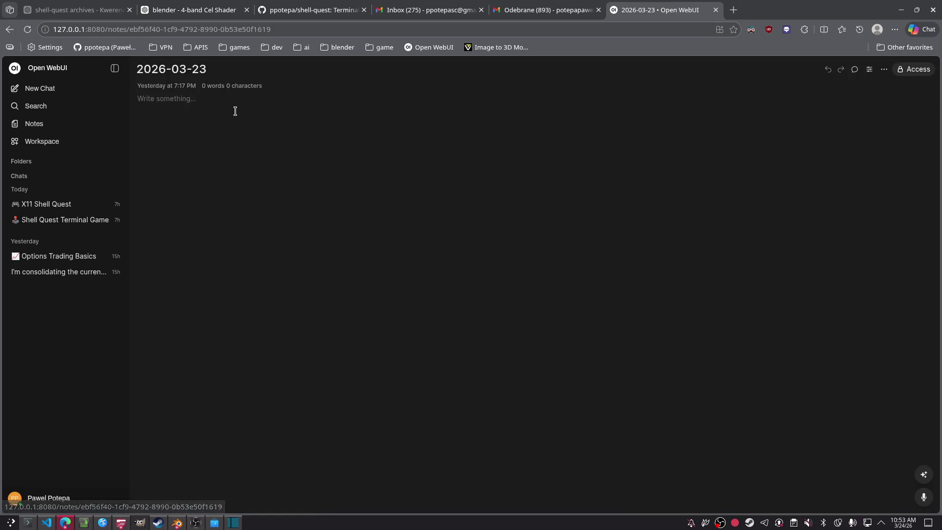
left_click_drag(223, 69, 52, 70)
type("Cu")
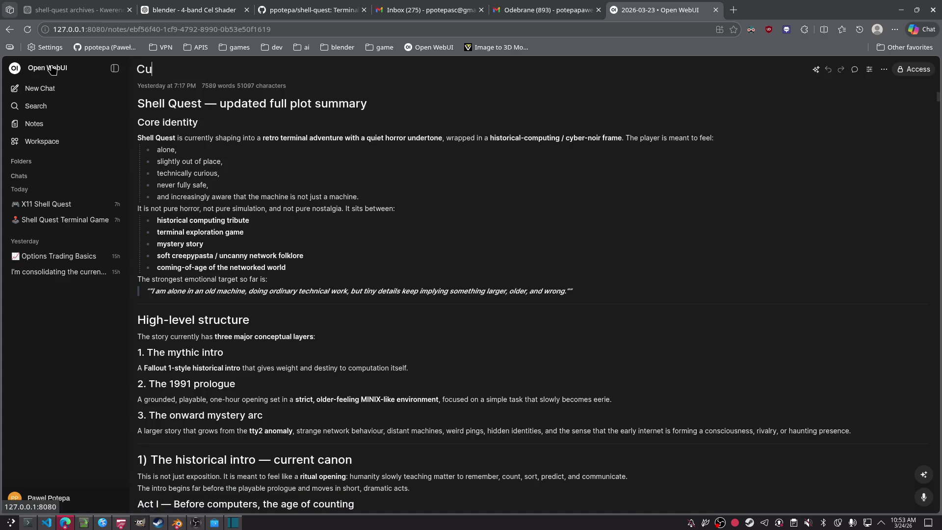
type("rrent State of ")
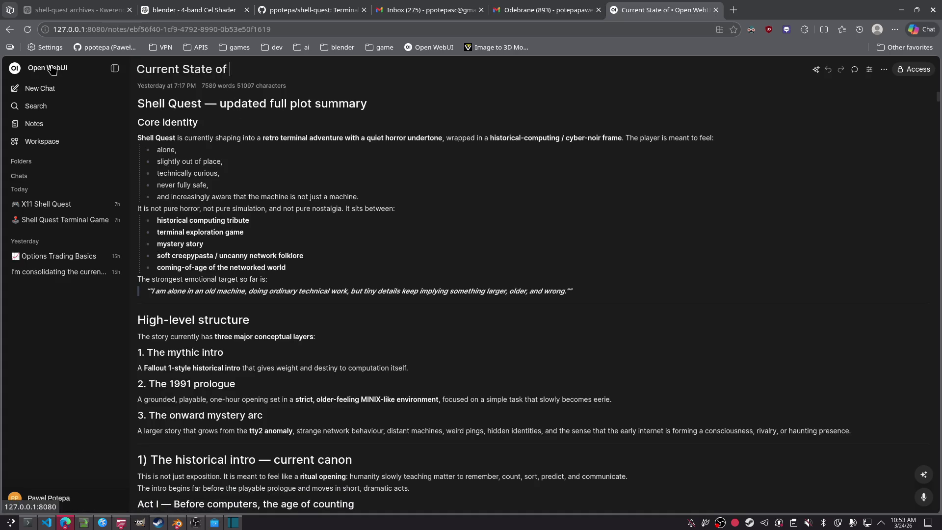
type("Plot summary ")
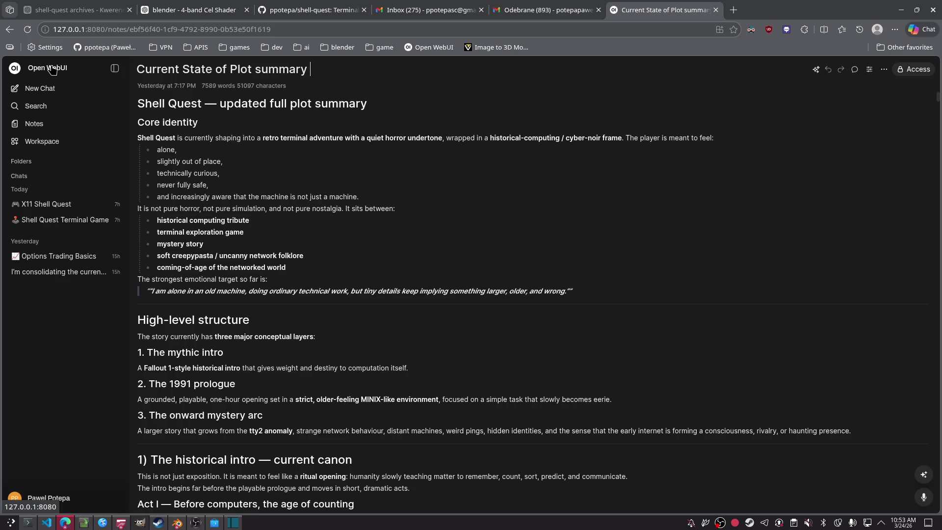
type("22;-03-200")
key("BackSpace")
key("BackSpace")
key("BackSpace")
type("1991")
key("BackSpace")
key("BackSpace")
key("BackSpace")
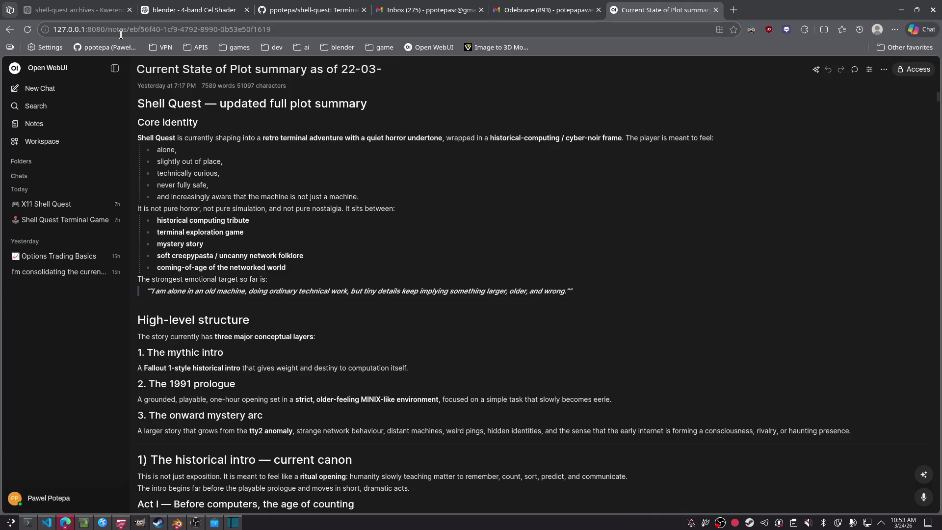
type("026")
Save the note page to disk as a complete HTML webpage, then go to Gmail.
key("ctrl+s")
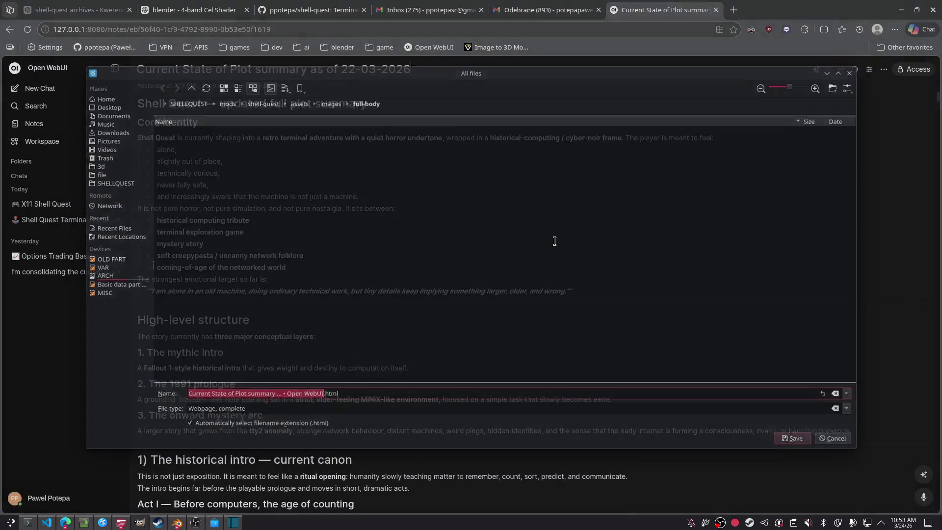
key("Escape")
left_click(545, 9)
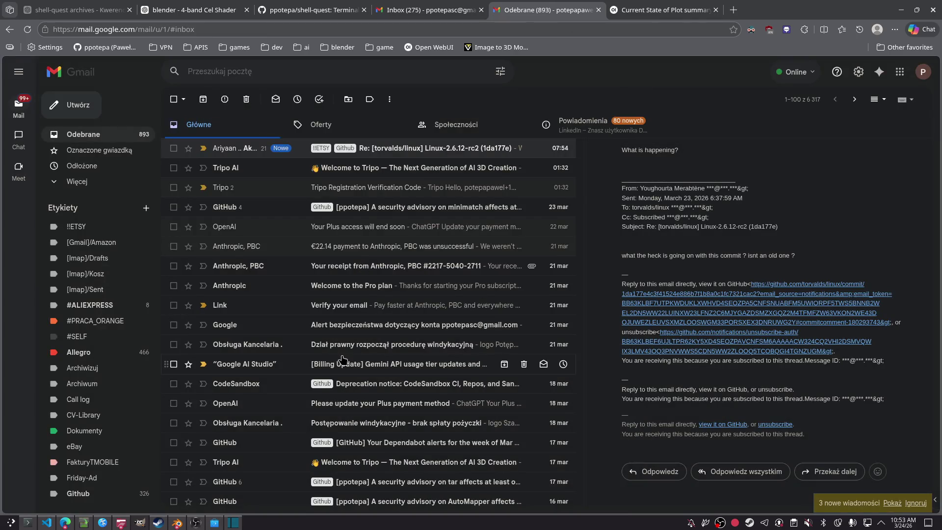
Scroll through the '[torvalds/linux] Linux-2.6.12-rc2' conversation, then bring Blender forward.
scroll(710, 300, "down", 5)
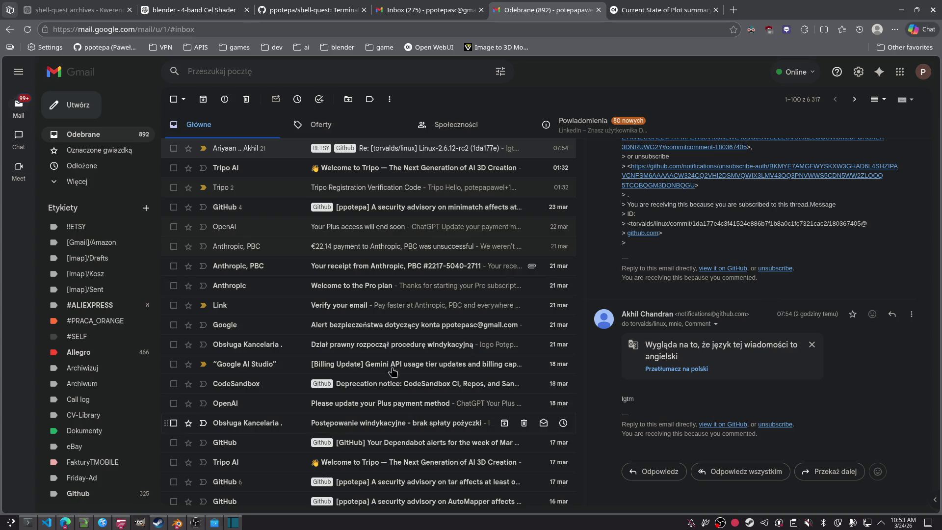
scroll(609, 281, "up", 5)
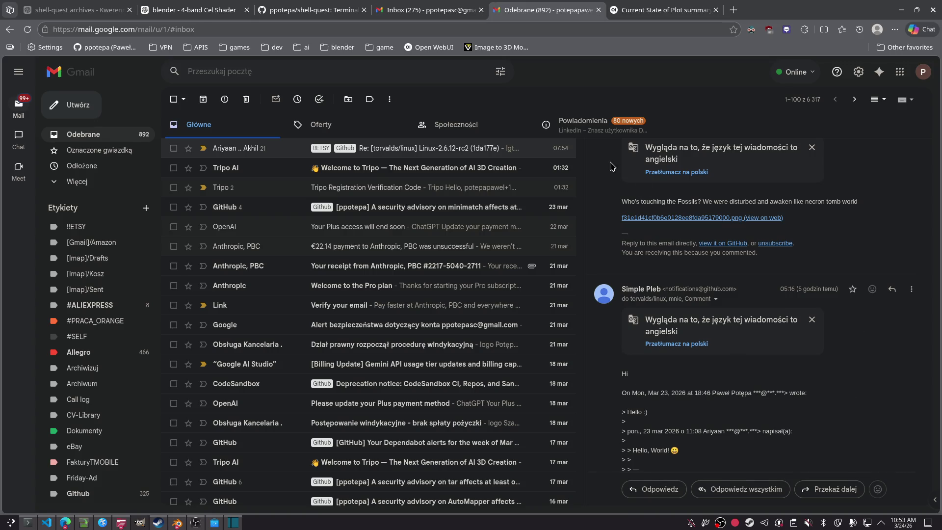
key("alt+Tab")
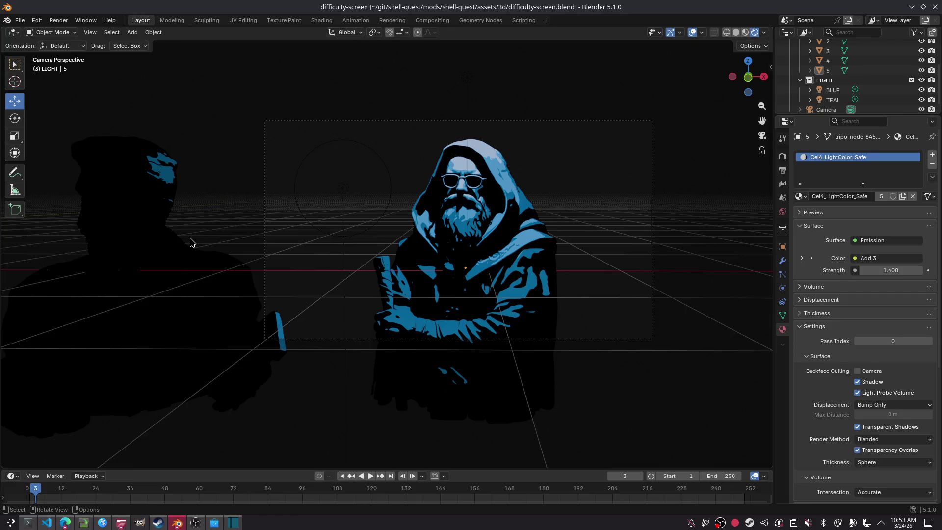